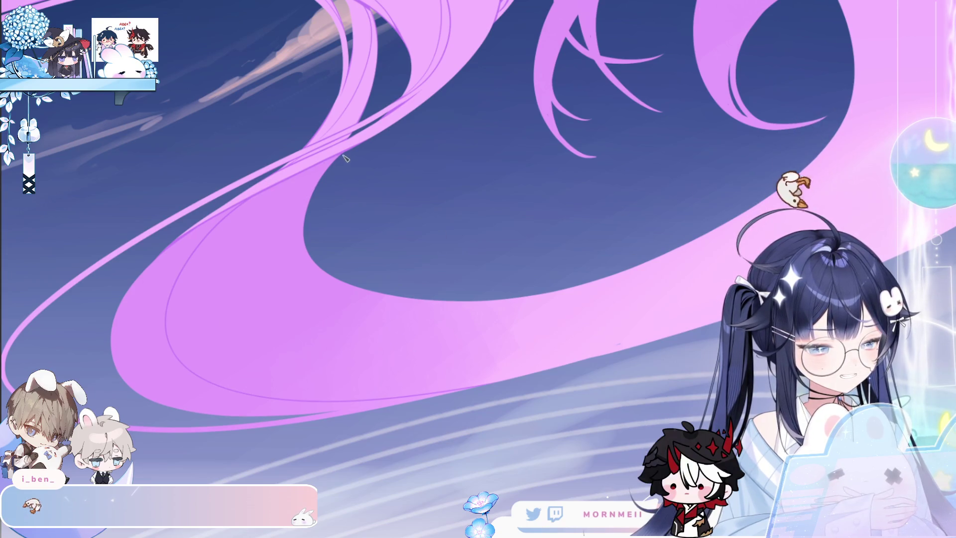
Step: Inspect the hair swirl at various zoom levels and mirror the view to check it
left_click(581, 289)
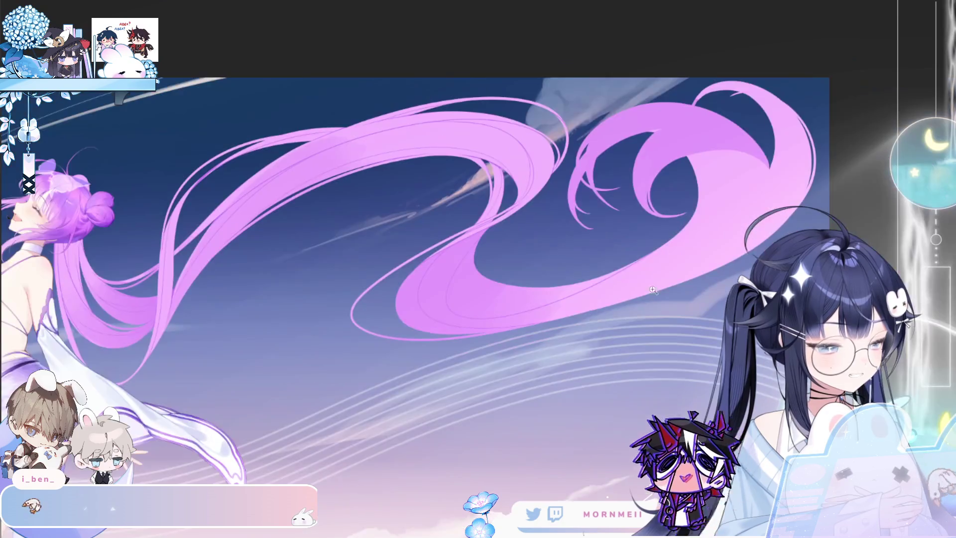
left_click(418, 319)
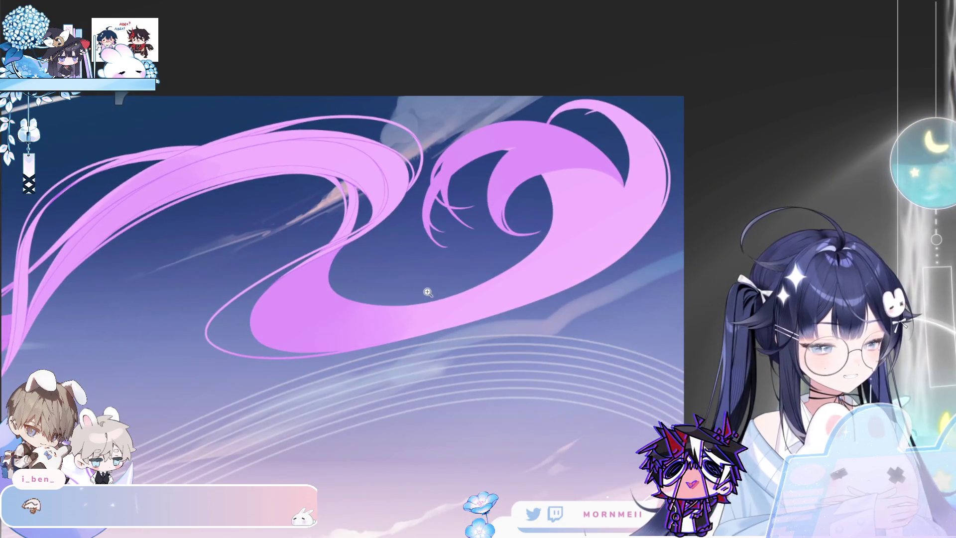
left_click(426, 290)
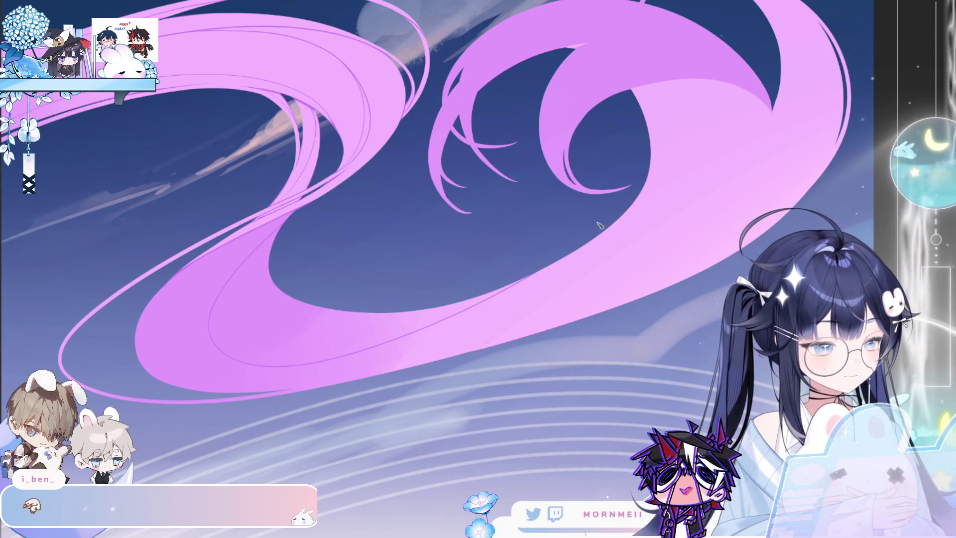
left_click(302, 397)
left_click(346, 179)
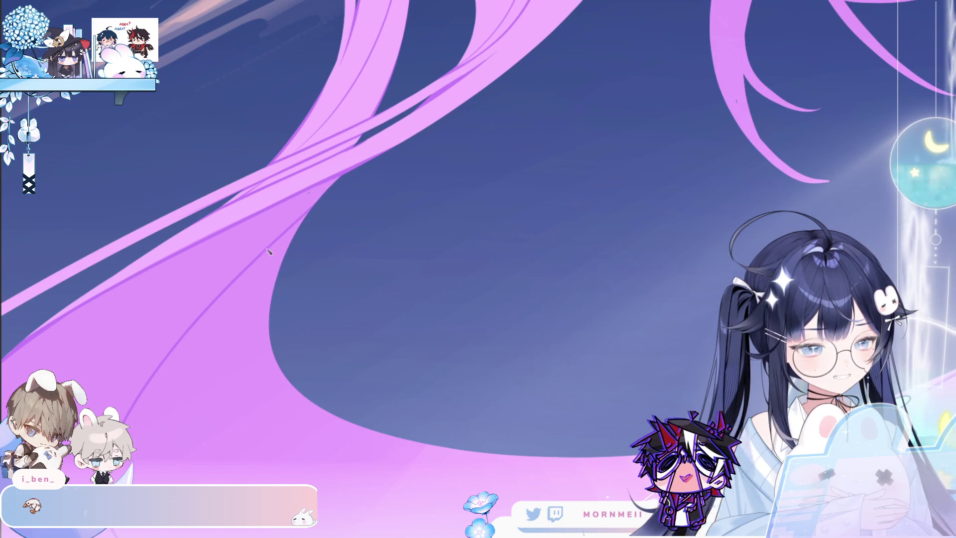
scroll(295, 216, "down", 1)
scroll(291, 217, "down", 1)
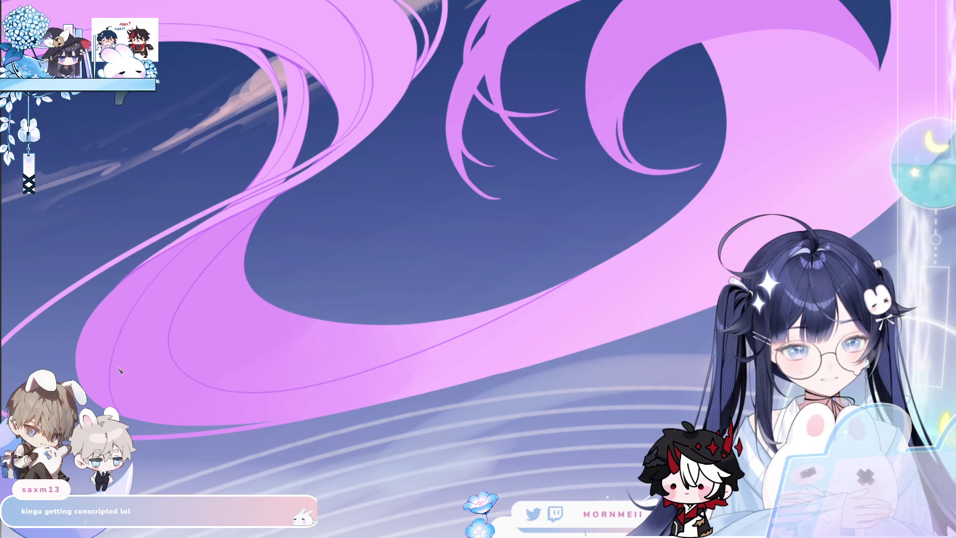
left_click(297, 211)
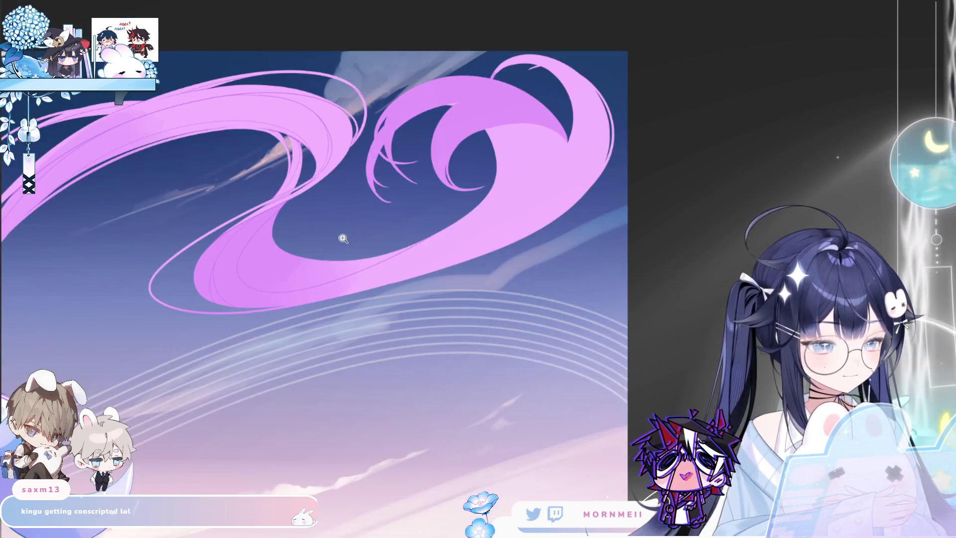
left_click(341, 237)
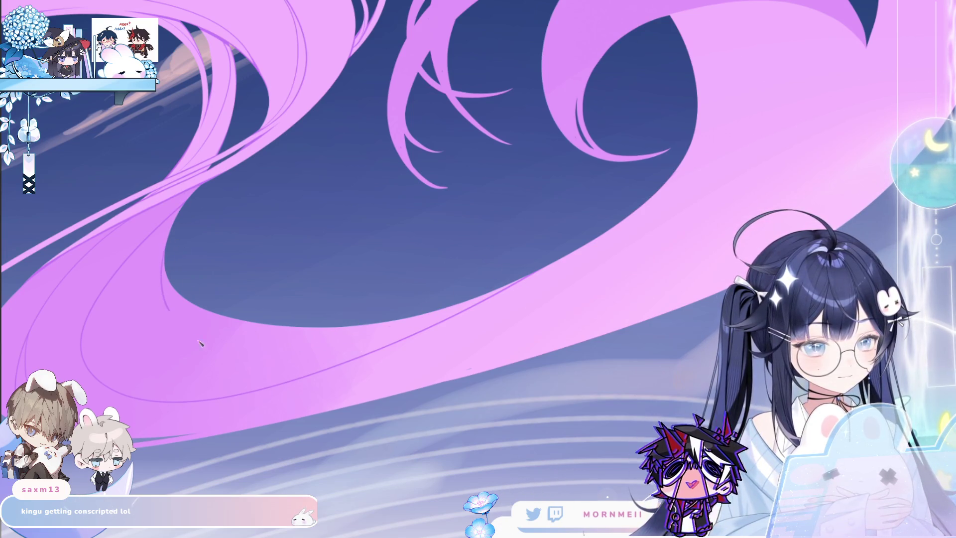
scroll(414, 326, "down", 2)
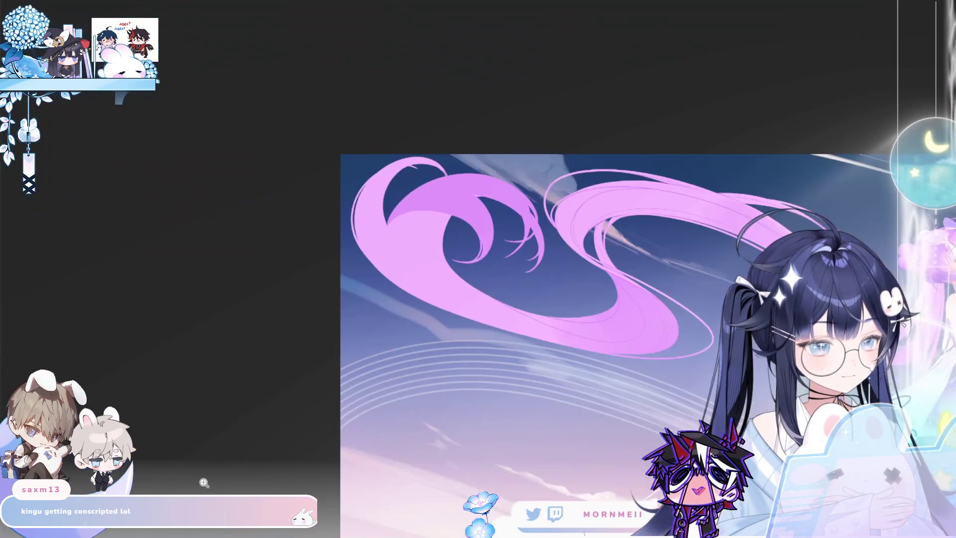
scroll(470, 321, "up", 2)
scroll(523, 314, "up", 1)
scroll(568, 310, "down", 1)
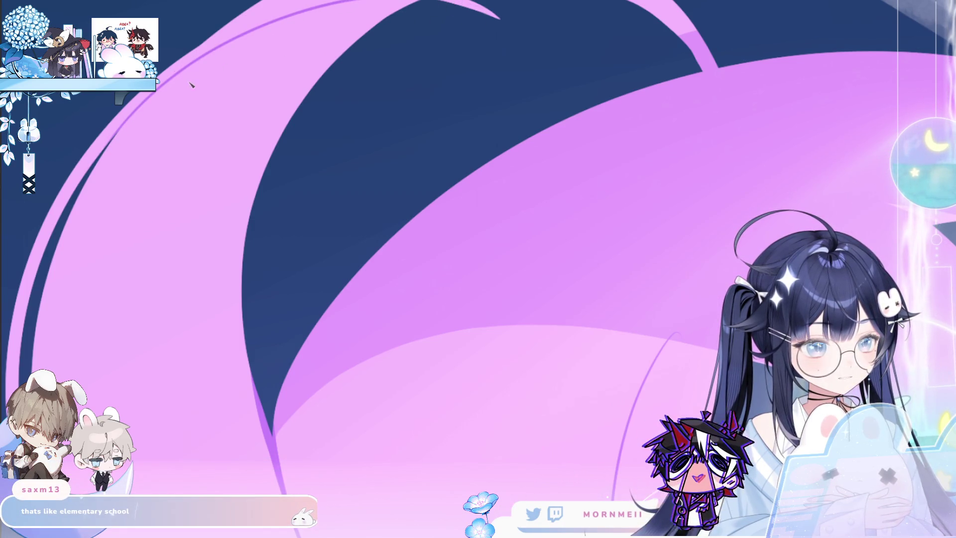
scroll(108, 153, "down", 3)
key("h")
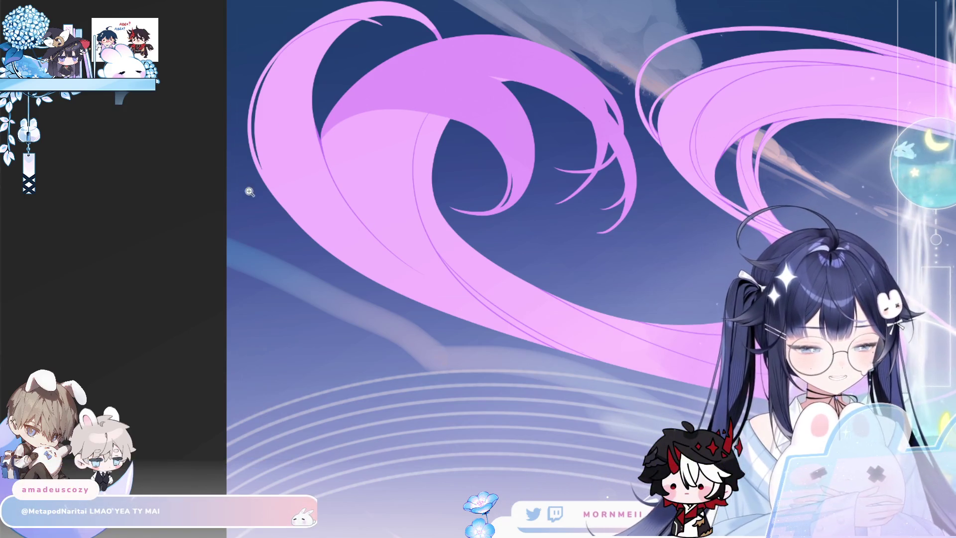
left_click(216, 160)
left_click(185, 190)
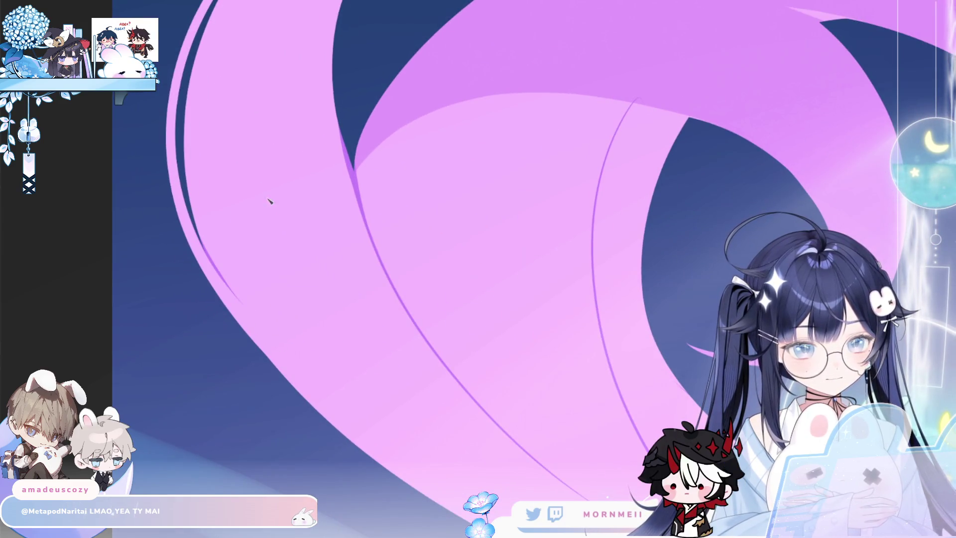
left_click(341, 154, "alt")
left_click(292, 89, "alt")
left_click(188, 214, "alt")
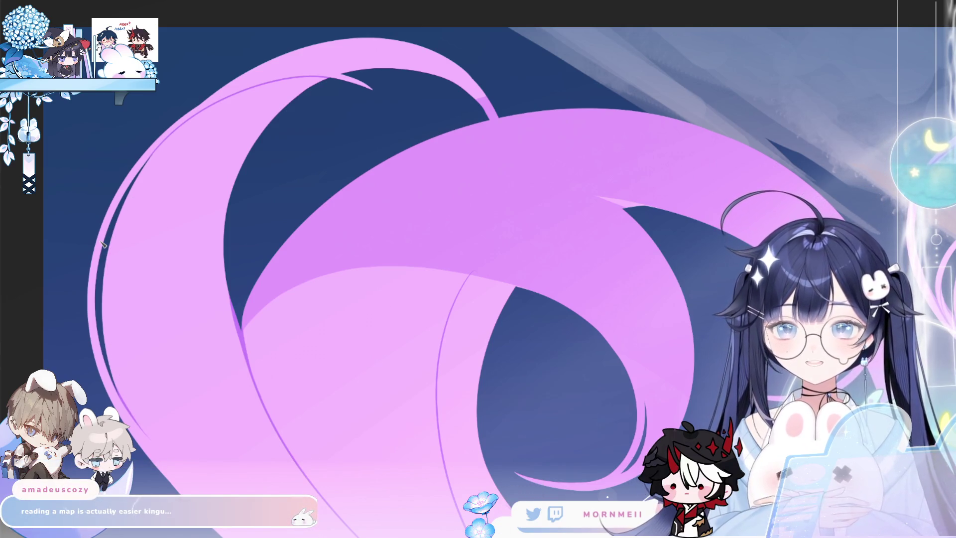
left_click(274, 223, "alt")
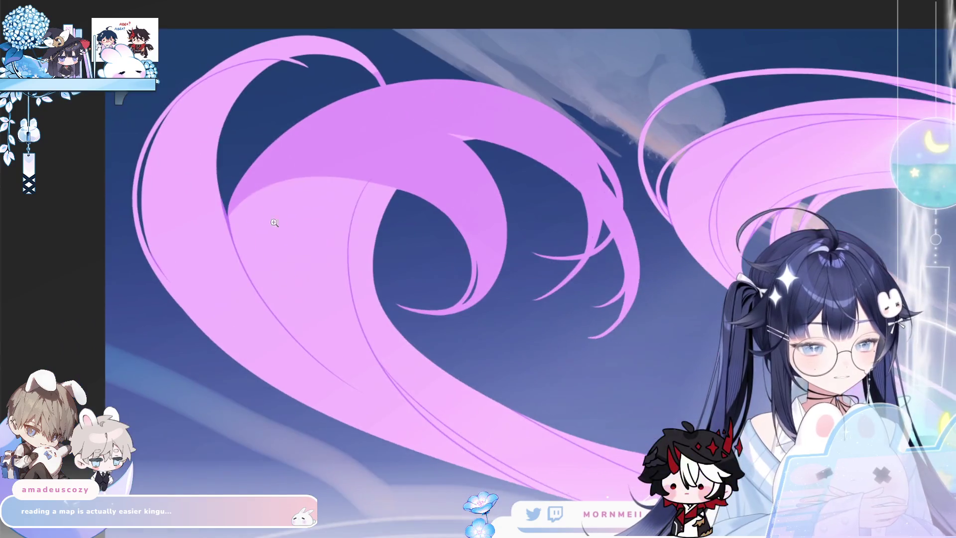
left_click(193, 192)
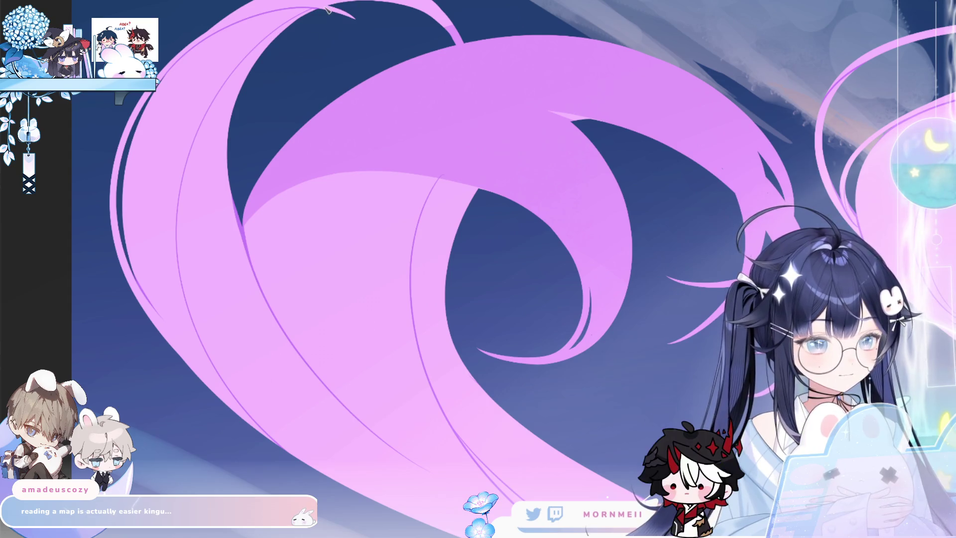
Step: Try dark purple lines along the pink arc's upper edge and tip, undoing the unwanted strokes
key("m")
scroll(626, 13, "up", 3)
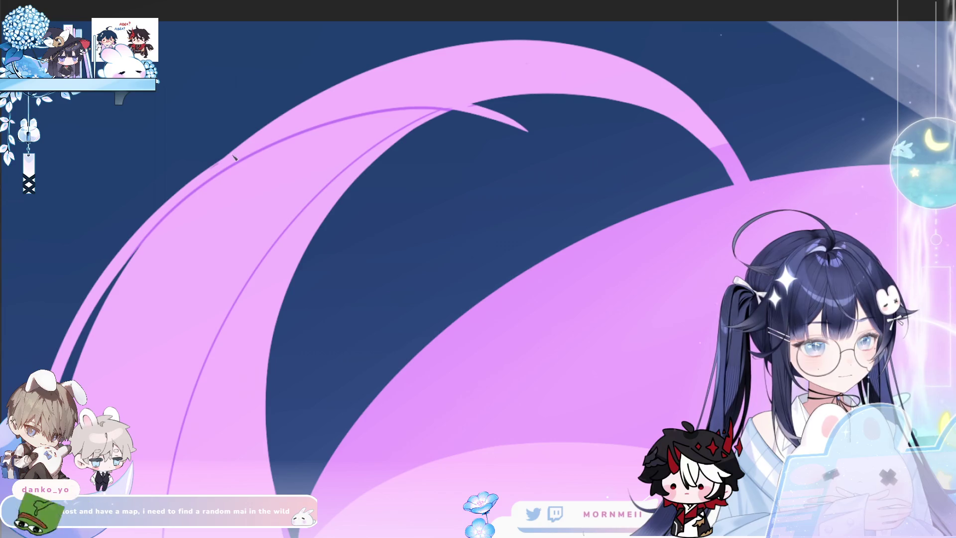
left_click_drag(385, 108, 533, 136)
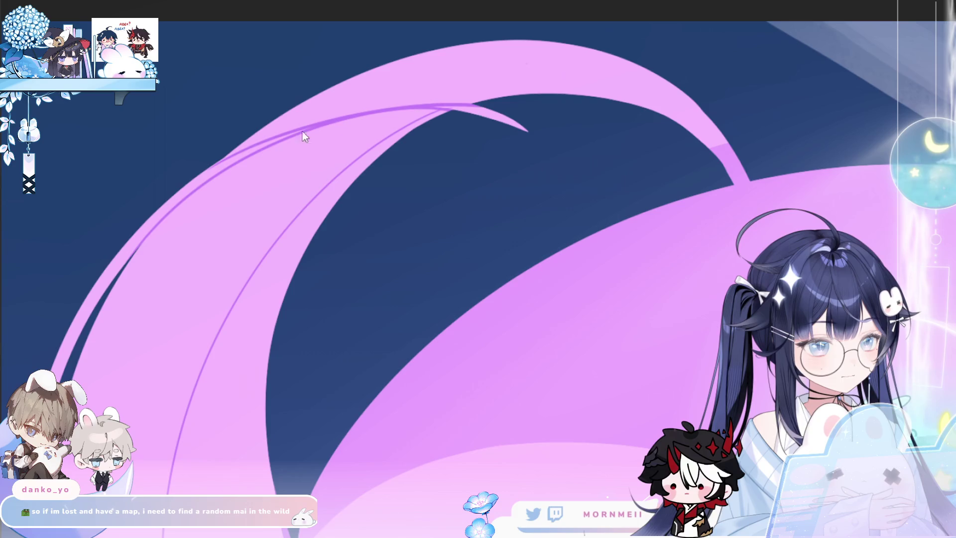
left_click_drag(206, 176, 426, 105)
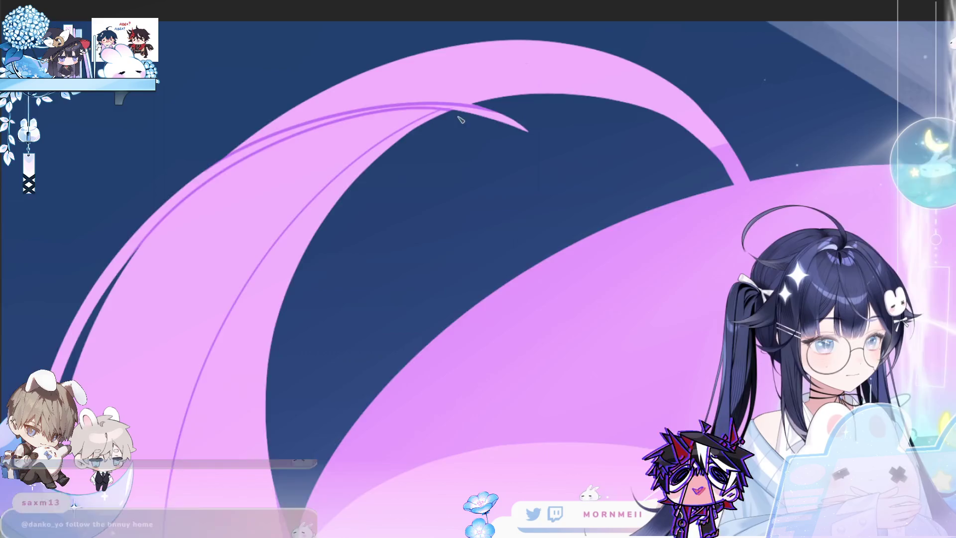
key("m")
key("ctrl+z")
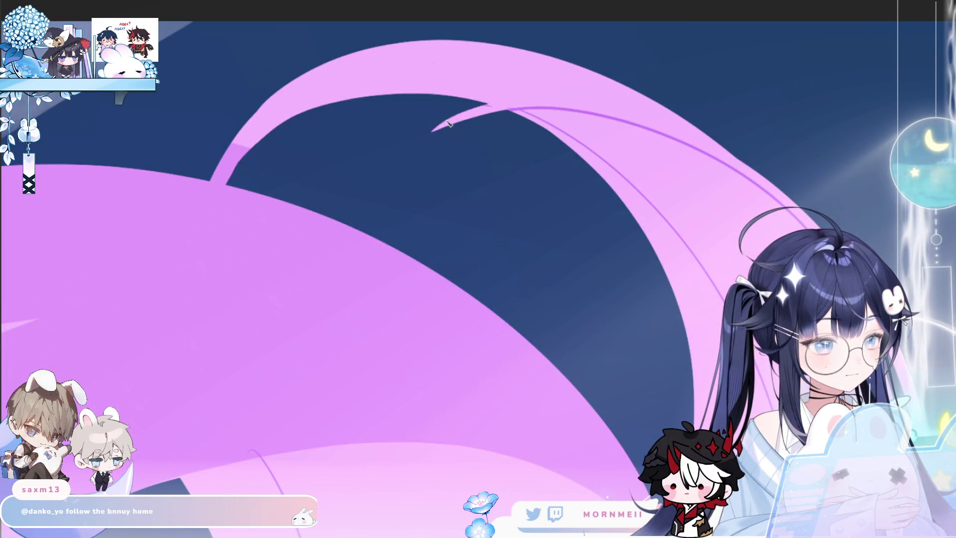
left_click_drag(575, 96, 433, 131)
key("ctrl+z")
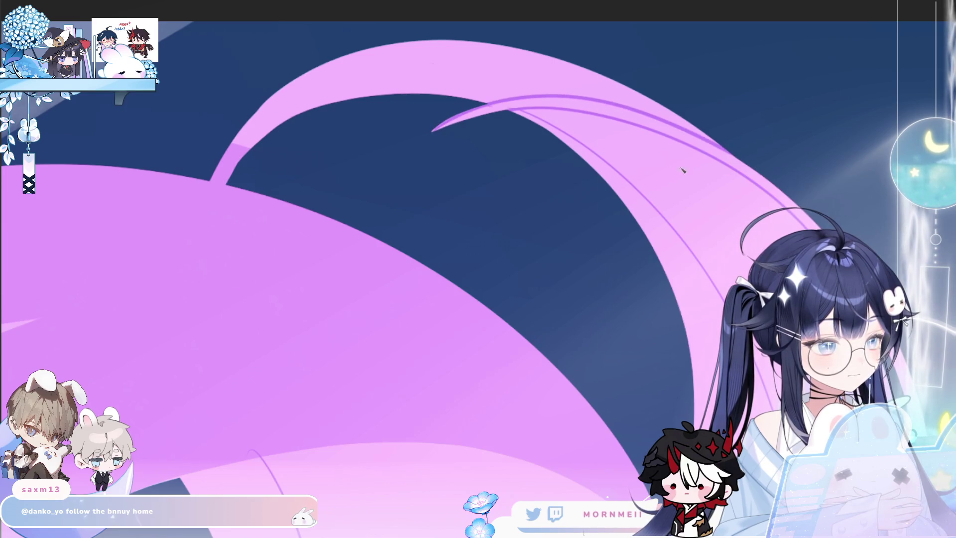
scroll(288, 182, "down", 3)
scroll(262, 213, "down", 2)
key("m")
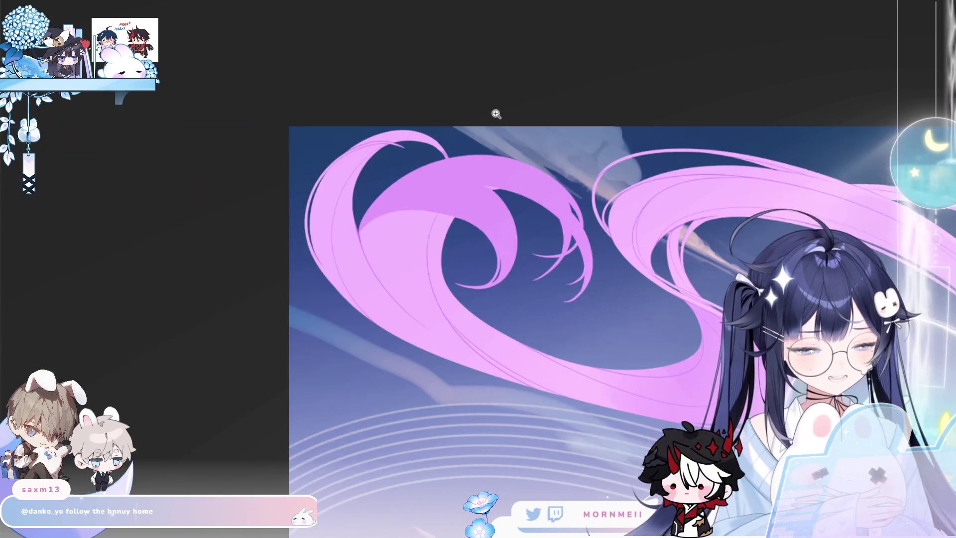
left_click(428, 128)
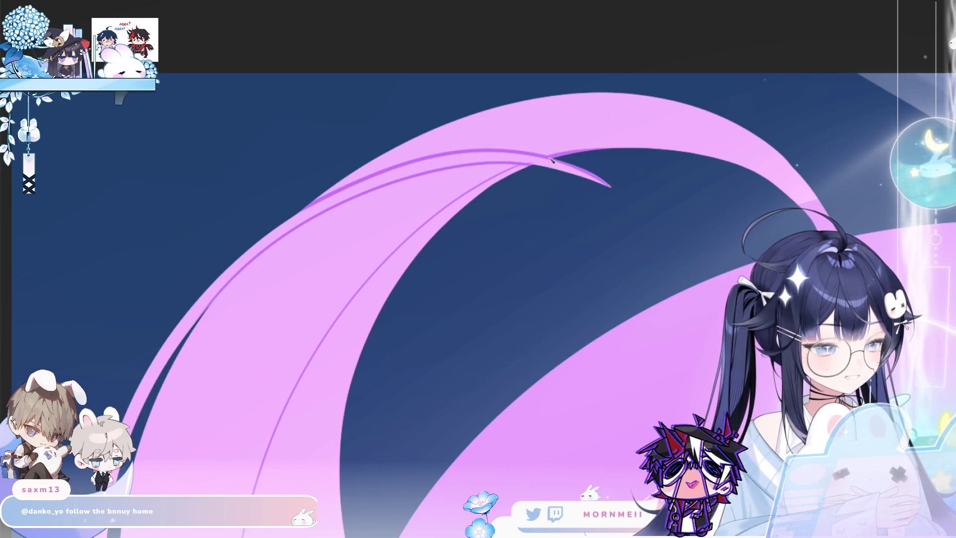
key("m")
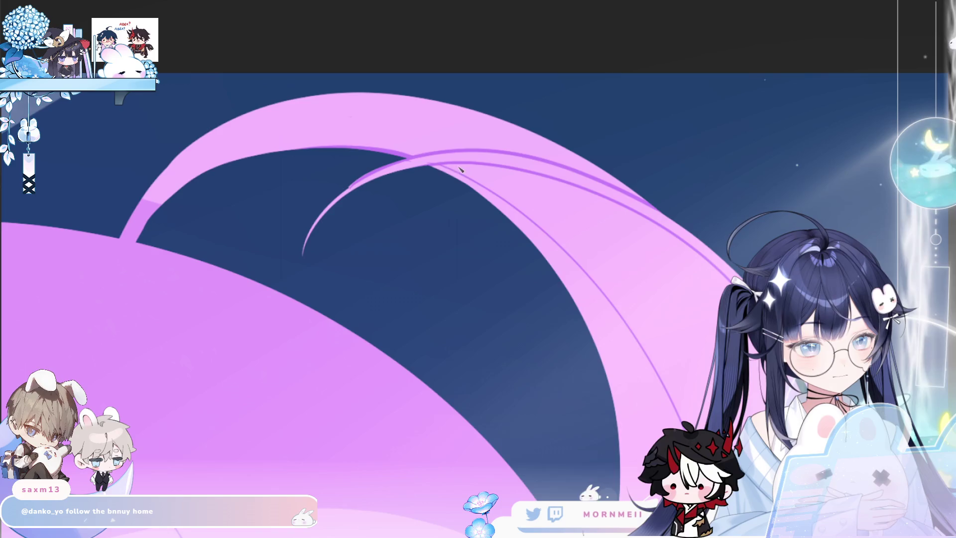
scroll(360, 212, "down", 2)
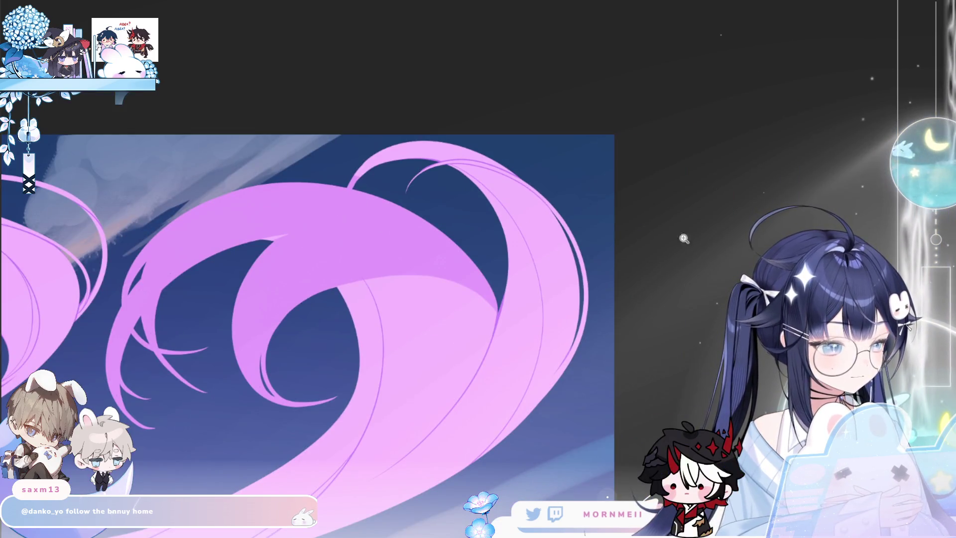
scroll(392, 420, "up", 3)
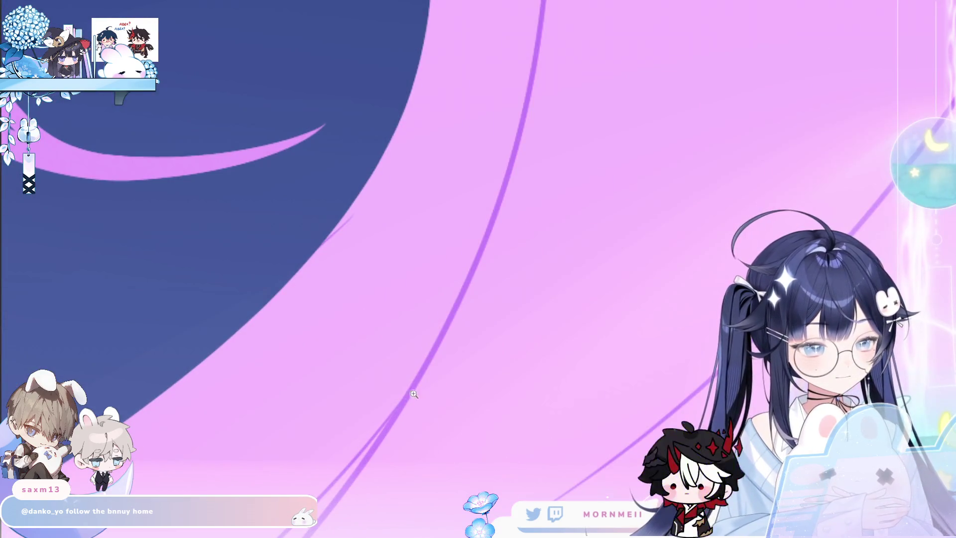
scroll(410, 397, "down", 2)
scroll(367, 177, "down", 2)
scroll(295, 196, "up", 3)
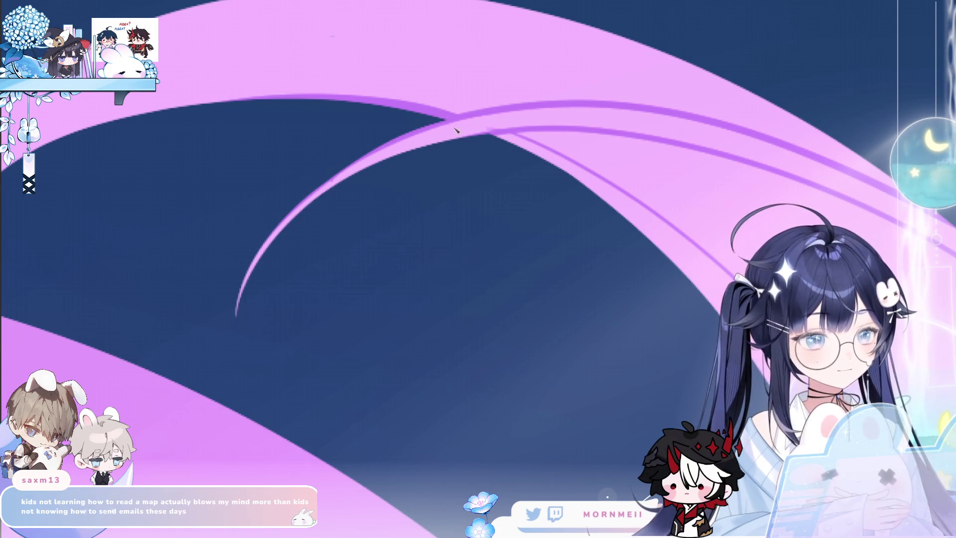
left_click_drag(519, 141, 408, 164)
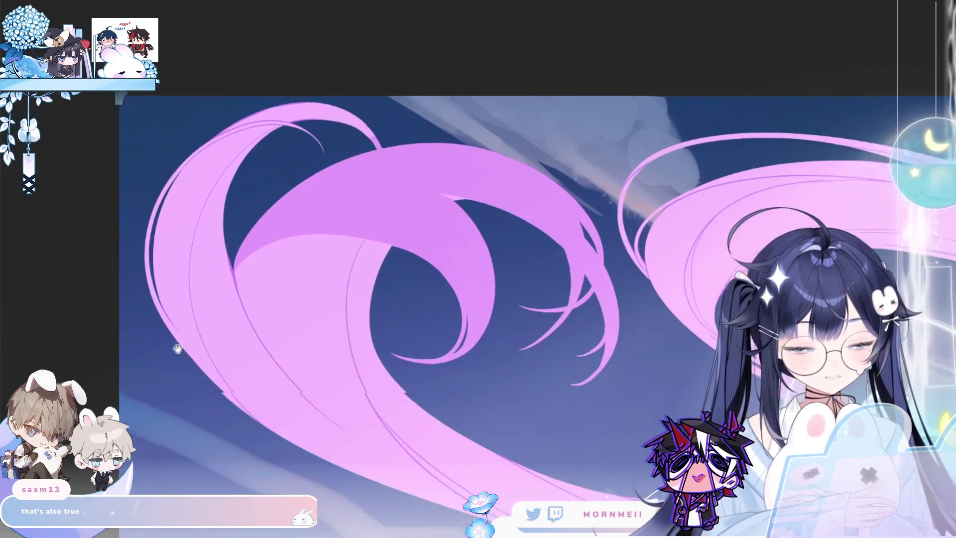
scroll(200, 284, "up", 3)
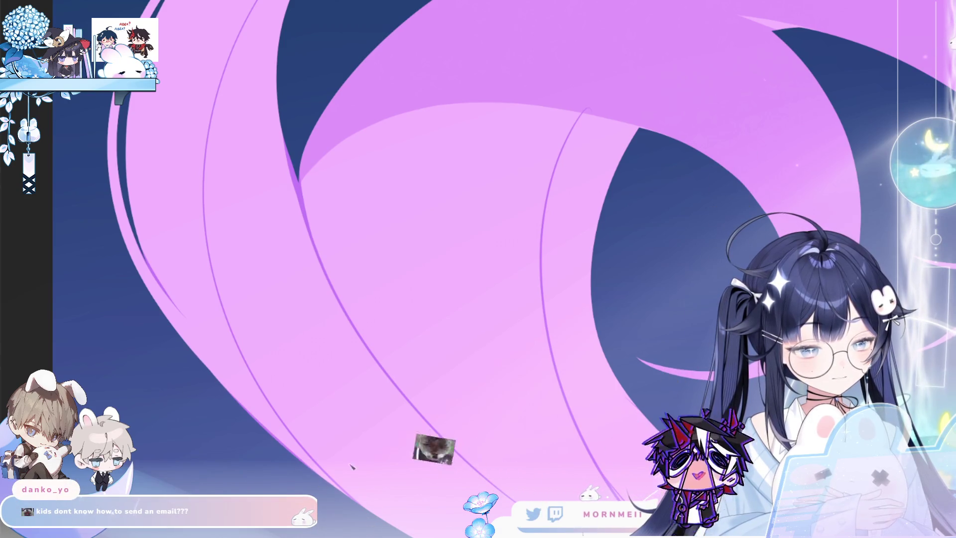
scroll(376, 273, "down", 3)
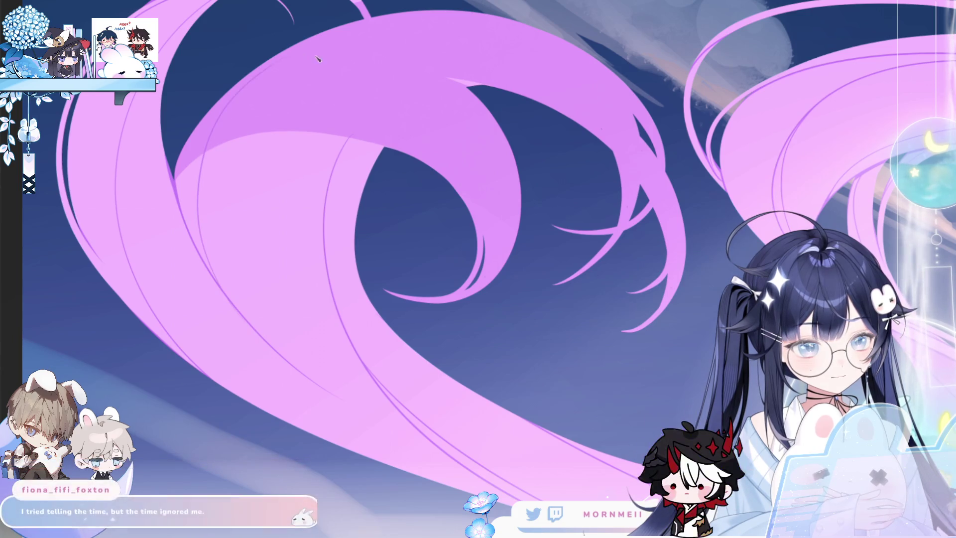
scroll(183, 144, "up", 3)
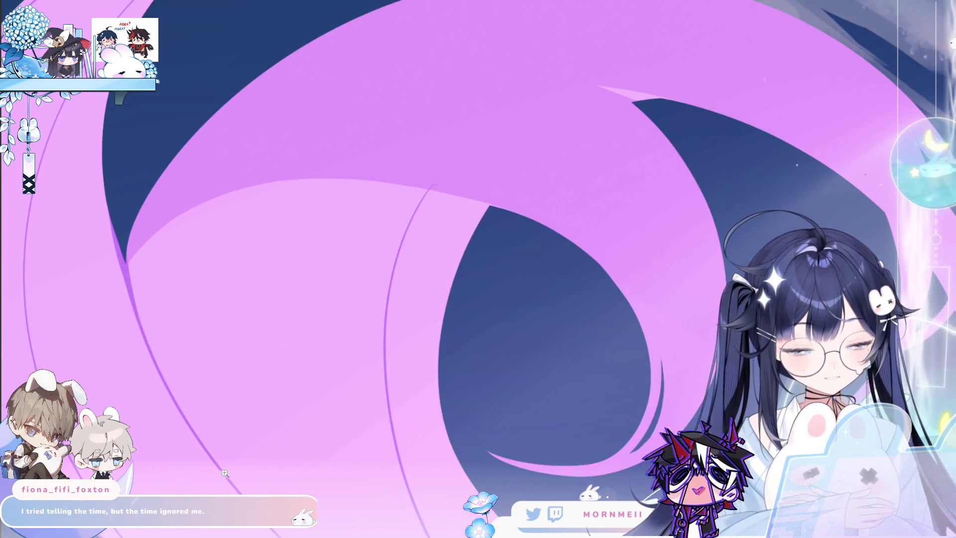
Step: Draw two thin curved purple hair-strand lines and undo the stray one
left_click_drag(195, 418, 224, 116)
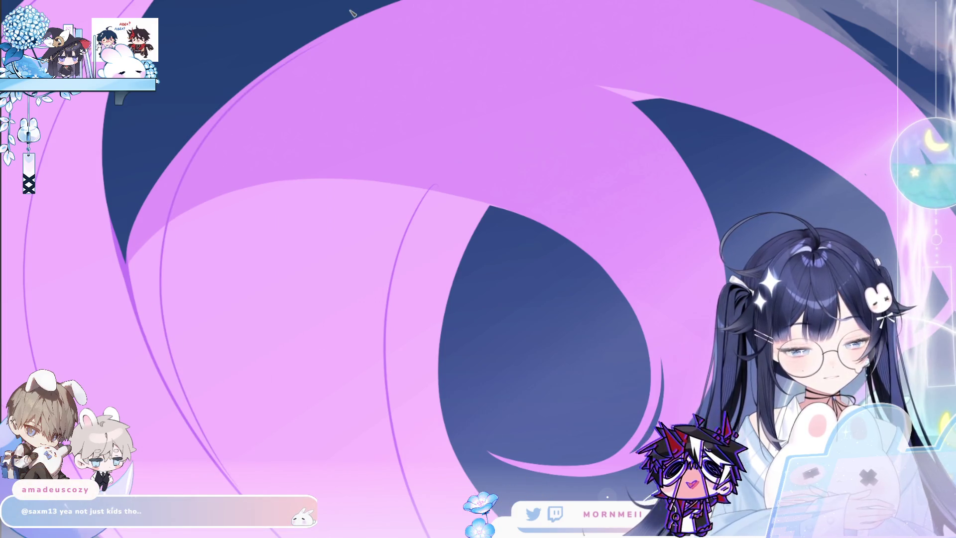
left_click_drag(182, 392, 289, 72)
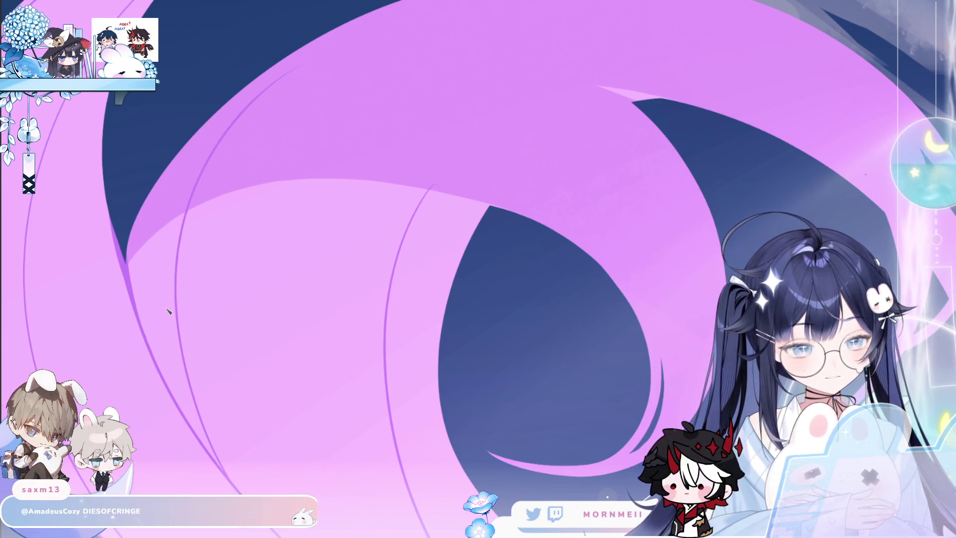
key("ctrl+z")
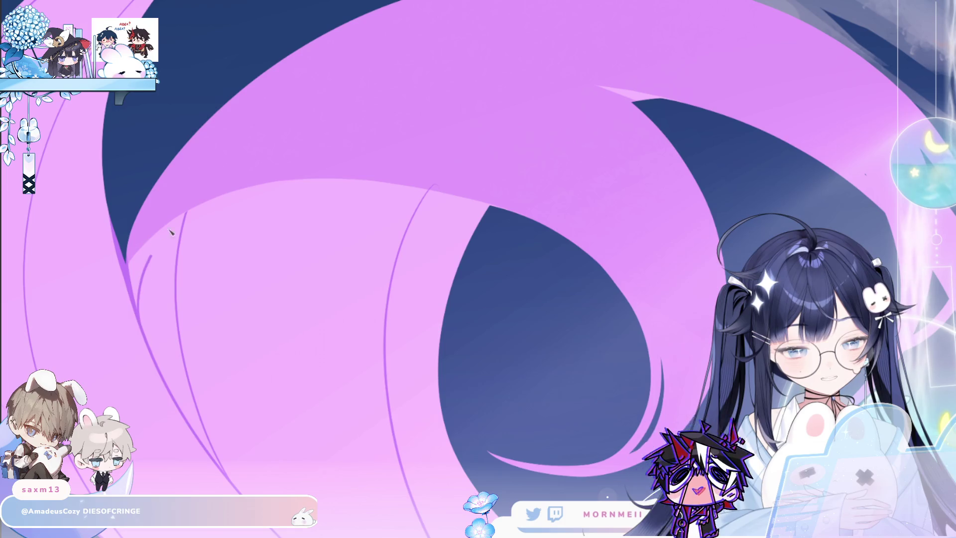
Step: After checking mirrored, draw a long curved purple line arcing across the hair
key("m")
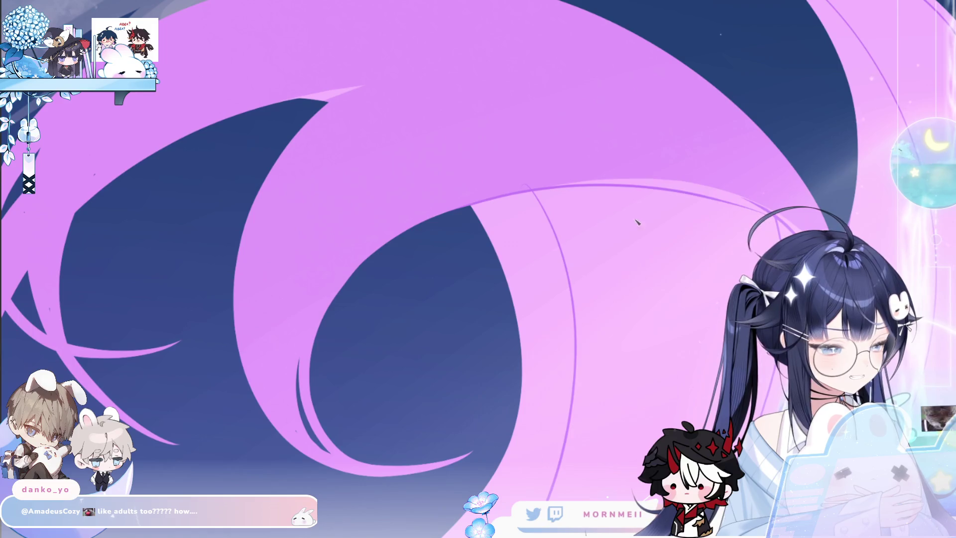
key("m")
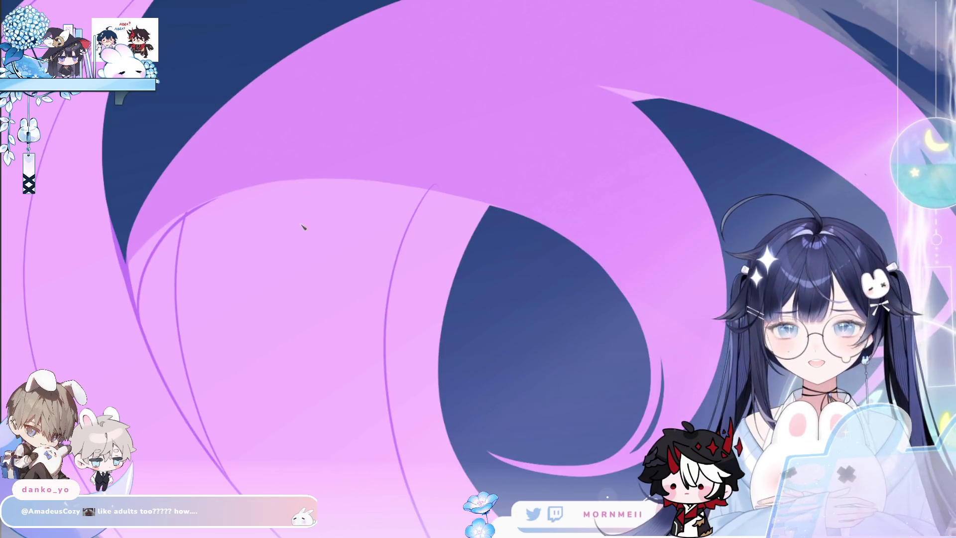
scroll(144, 299, "up", 1)
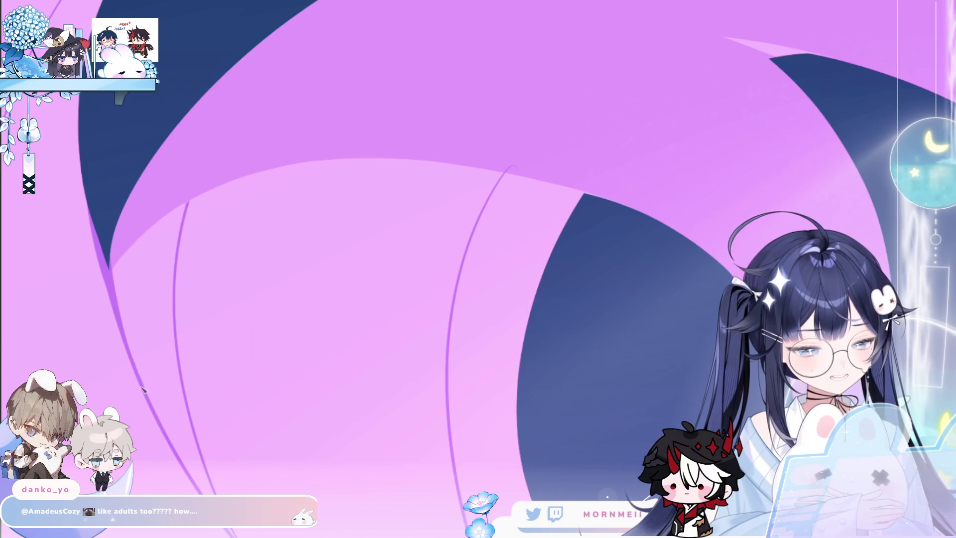
left_click_drag(192, 223, 625, 212)
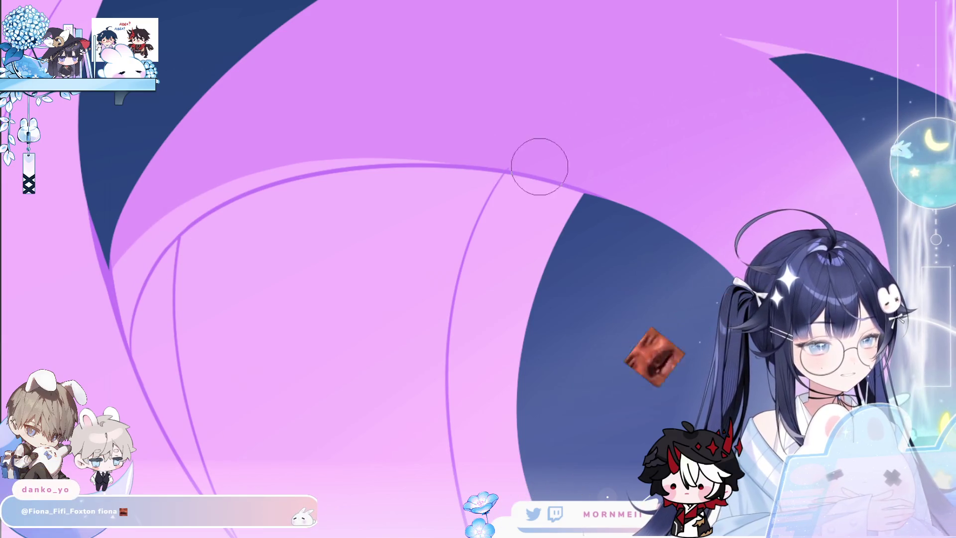
key("ctrl+0")
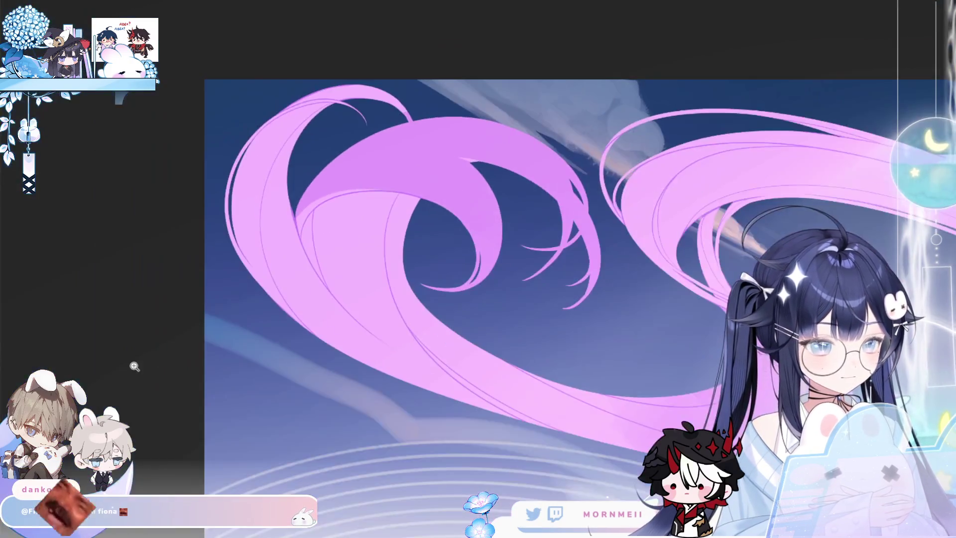
Step: Temporarily hide the pink hair strokes to compare, then bring them back
key("ctrl+plus")
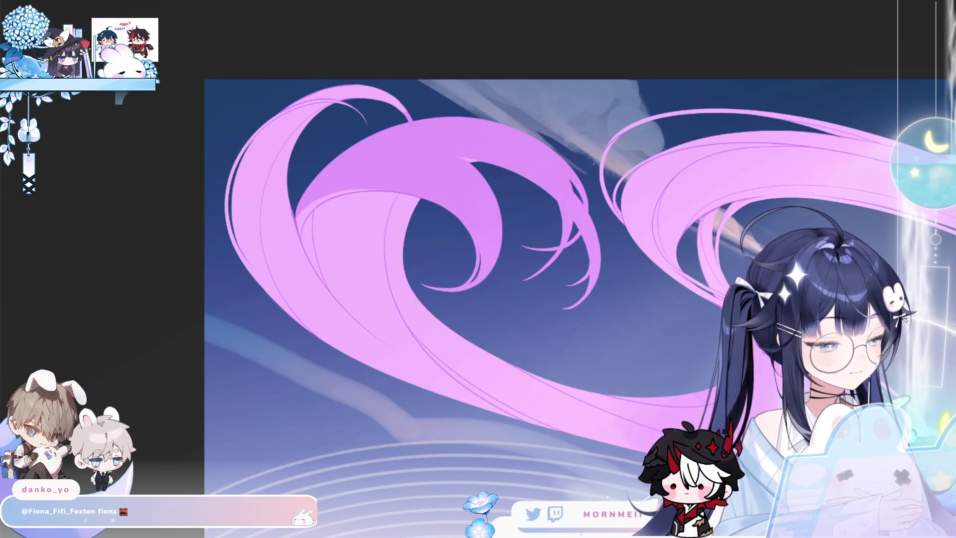
key("Delete")
key("ctrl+z")
key("ctrl+plus")
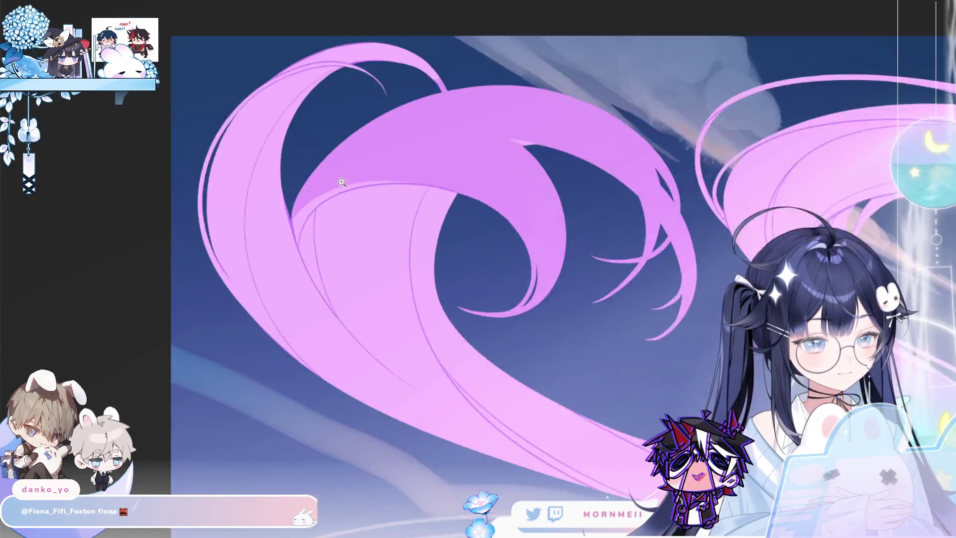
key("ctrl+plus")
key("ctrl+plus")
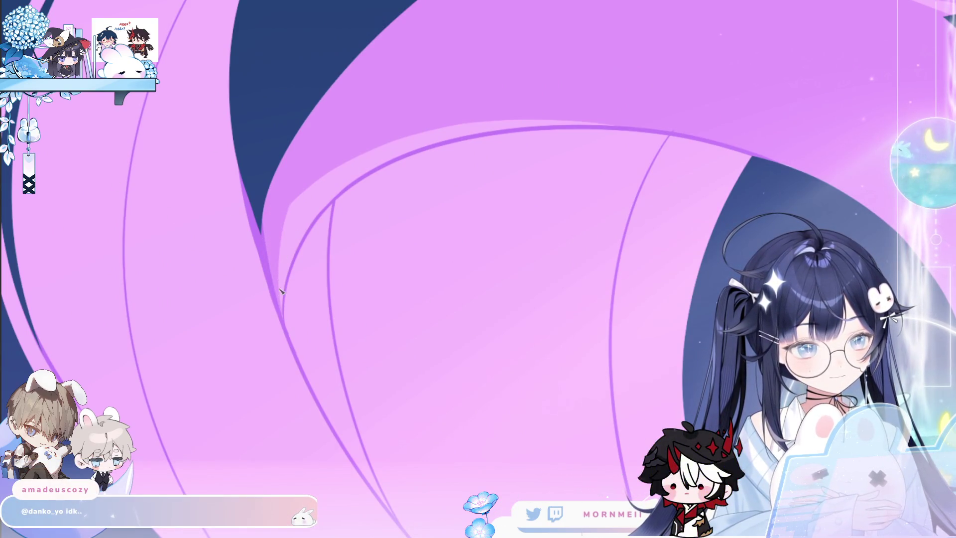
Step: Shade the light pink band along the curved strand's edge with darker purple
left_click_drag(281, 260, 304, 205)
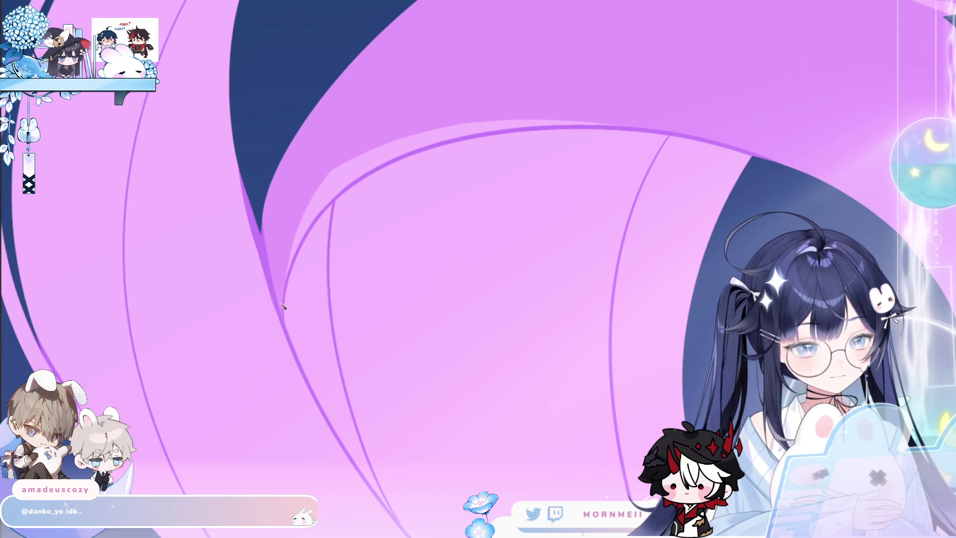
left_click_drag(345, 165, 299, 258)
mouse_move(318, 213)
left_mouse_down()
mouse_move(407, 141)
mouse_move(512, 119)
left_mouse_up()
left_click_drag(407, 149, 523, 126)
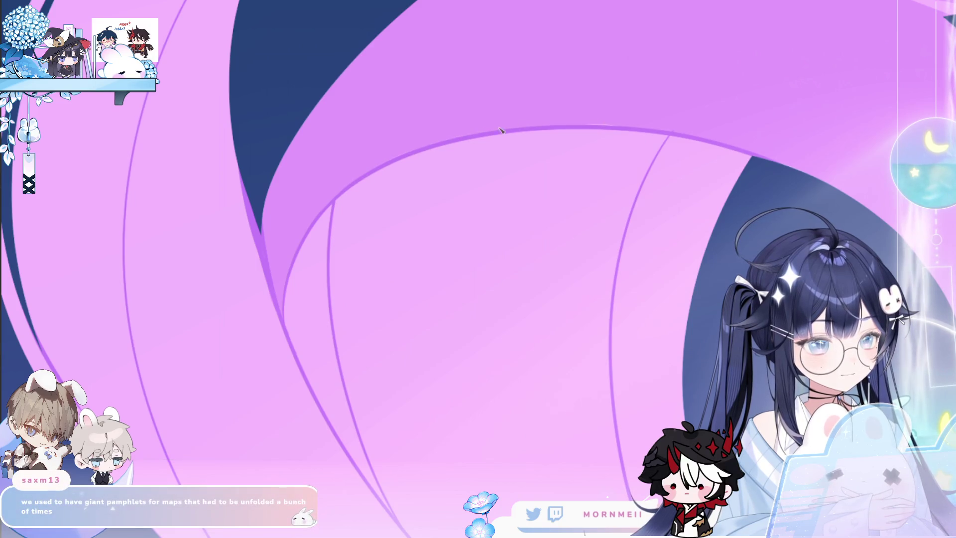
scroll(504, 168, "down", 2)
scroll(366, 206, "down", 1)
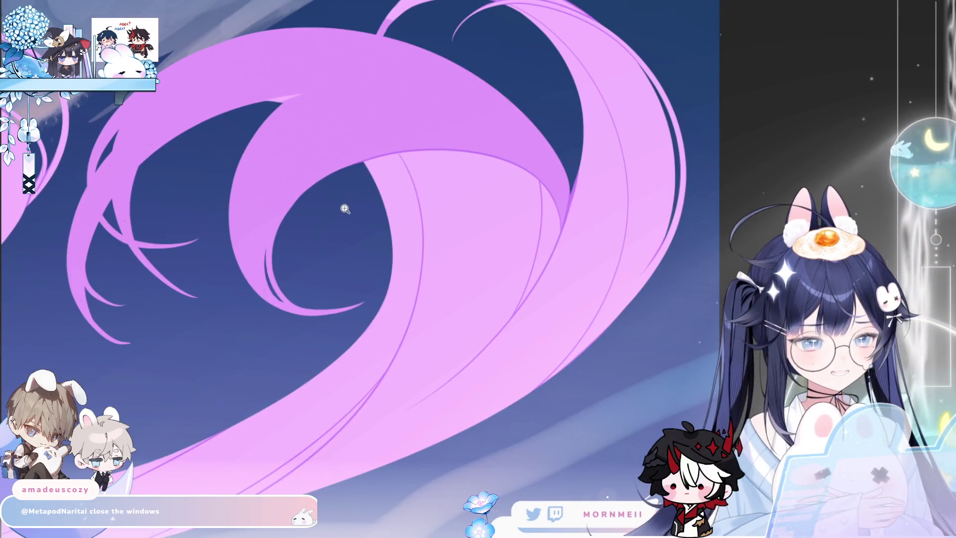
Step: Add darker purple lines along the hair edge and upper outline, adjusting the view around them
left_click_drag(421, 127, 545, 146)
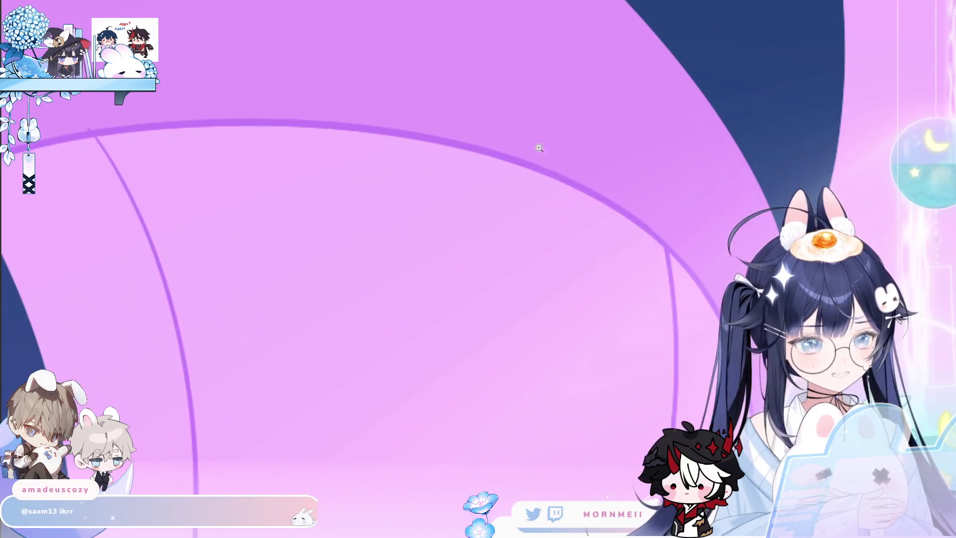
scroll(507, 154, "down", 3)
scroll(455, 204, "up", 1)
scroll(448, 207, "up", 3)
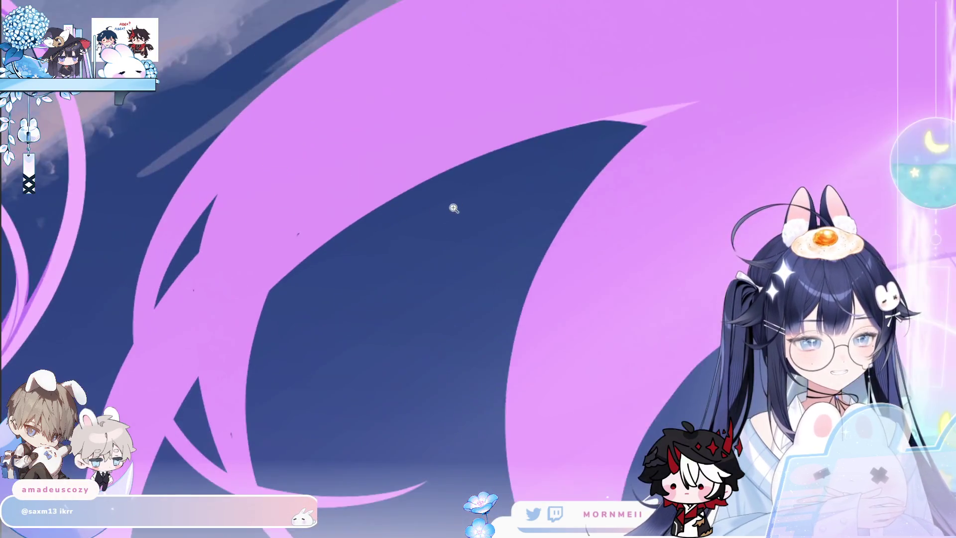
scroll(341, 235, "down", 2)
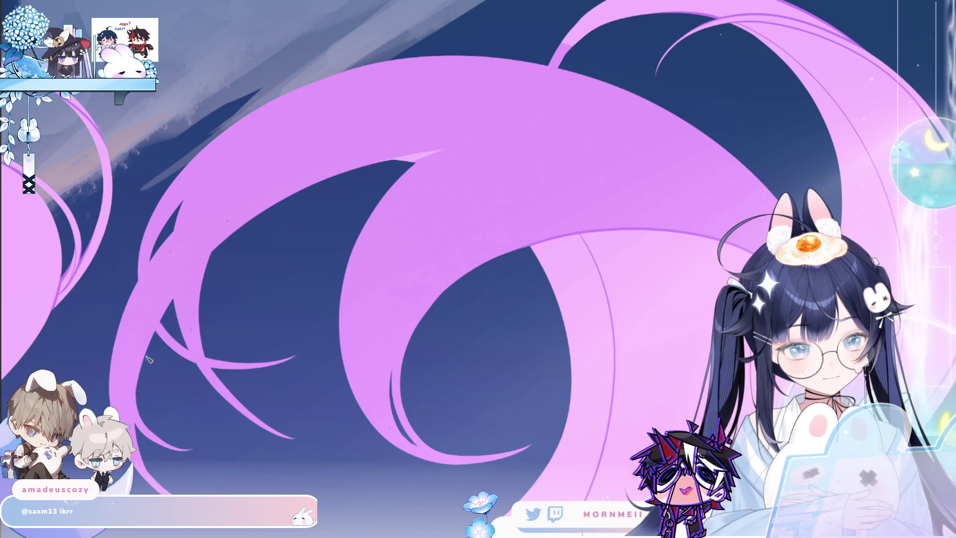
scroll(292, 197, "up", 1)
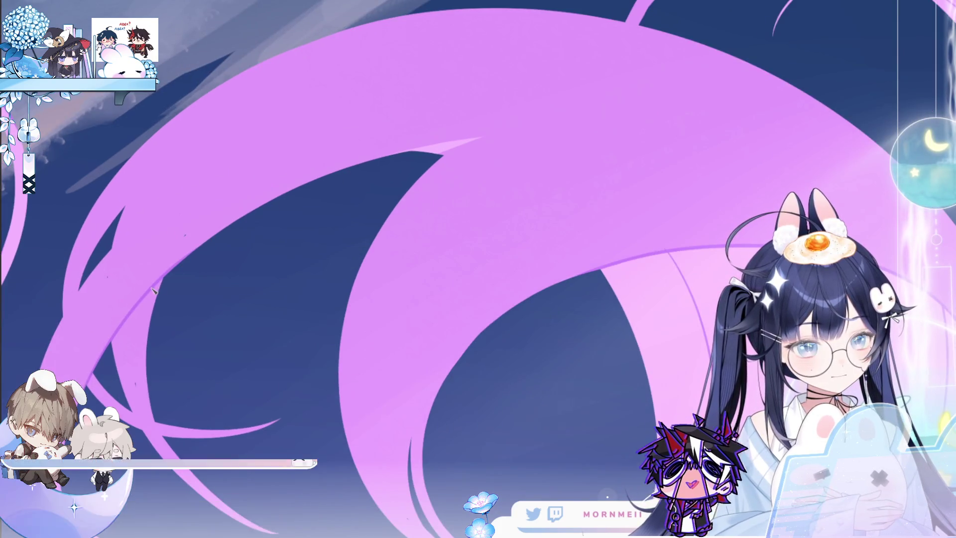
left_click_drag(490, 136, 377, 164)
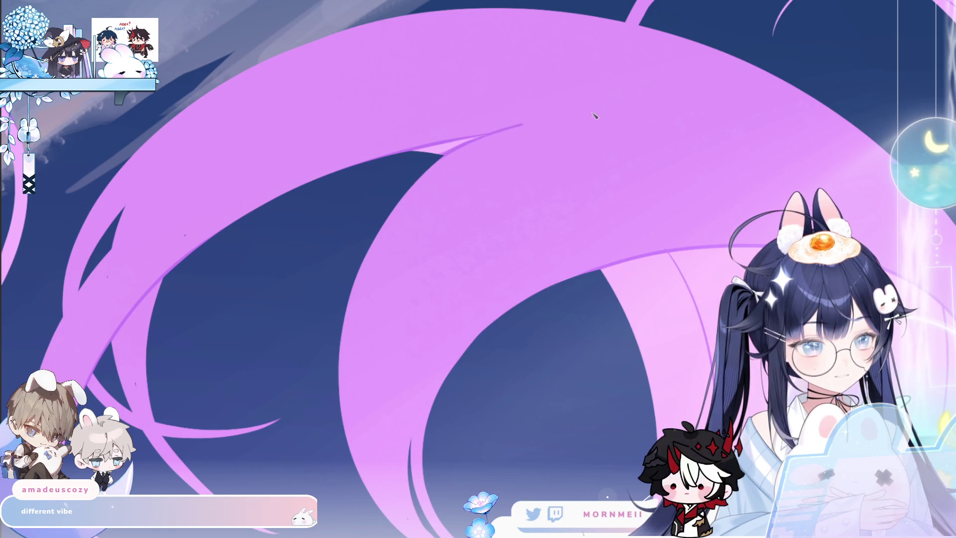
left_click_drag(581, 104, 875, 146)
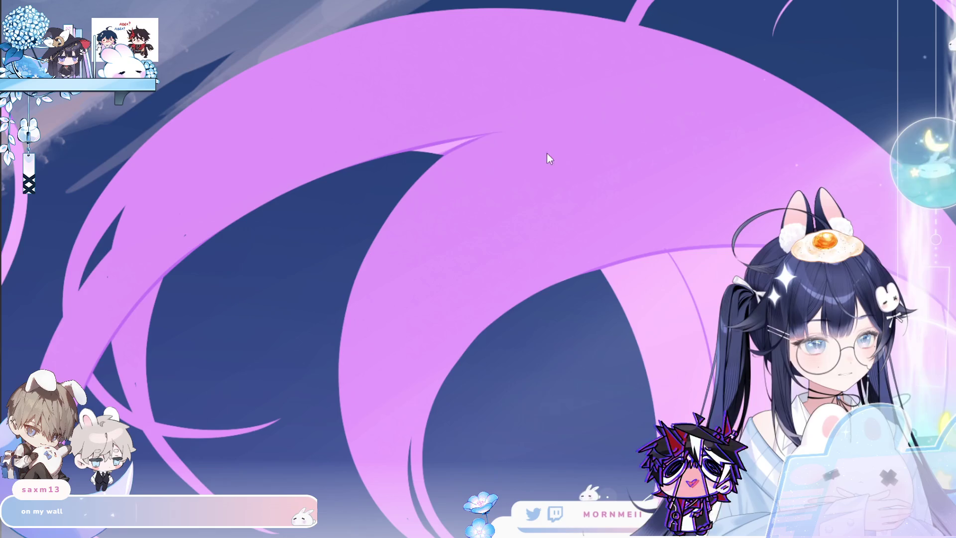
left_click_drag(549, 154, 318, 158)
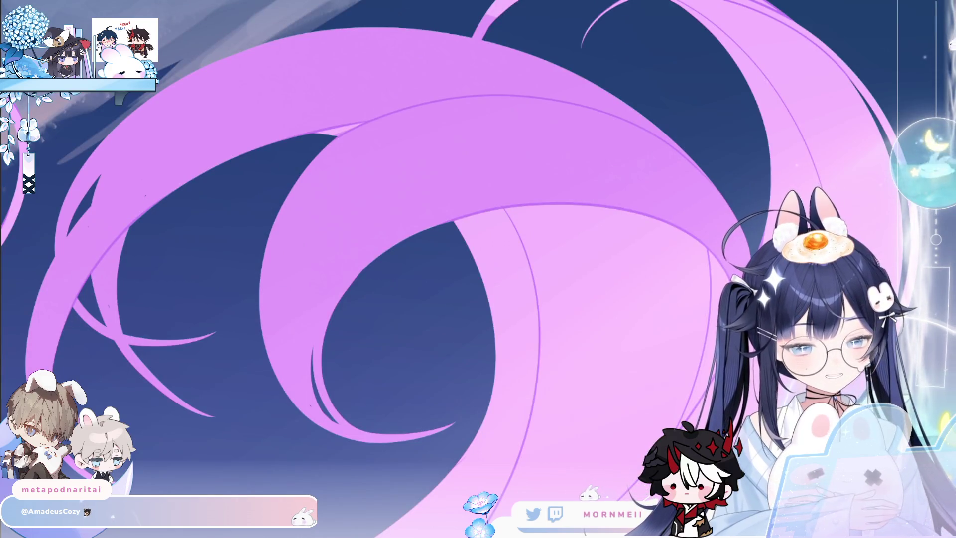
scroll(478, 269, "up", 2)
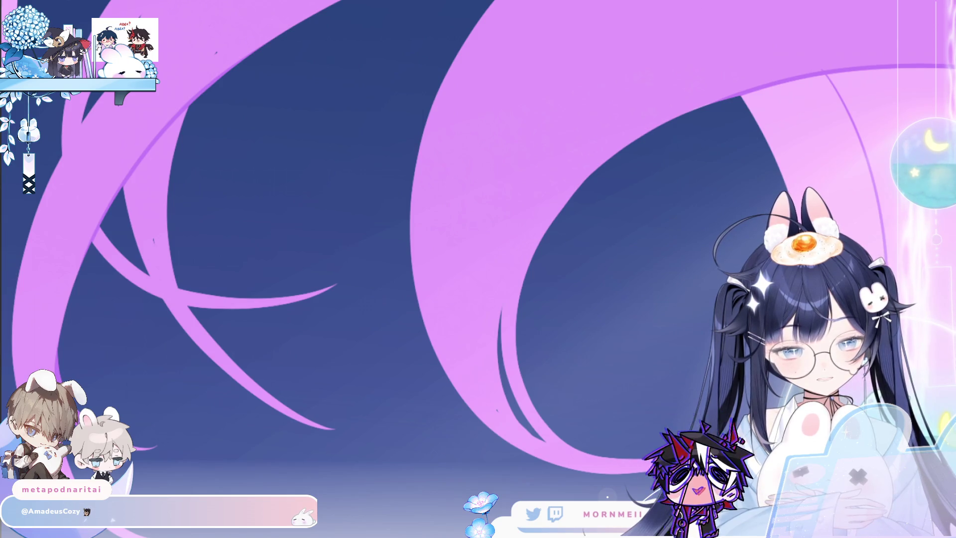
scroll(139, 309, "down", 2)
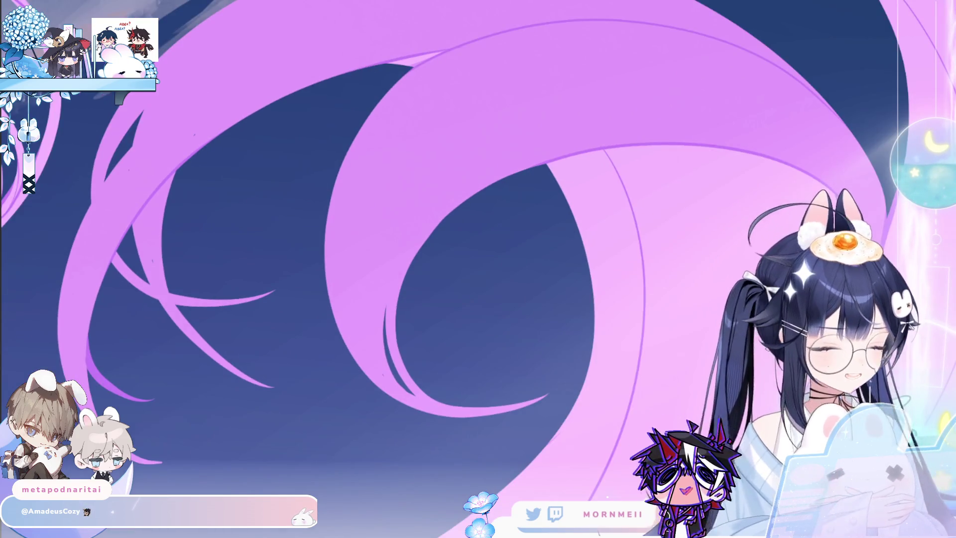
scroll(131, 372, "up", 2)
left_click_drag(112, 361, 157, 302)
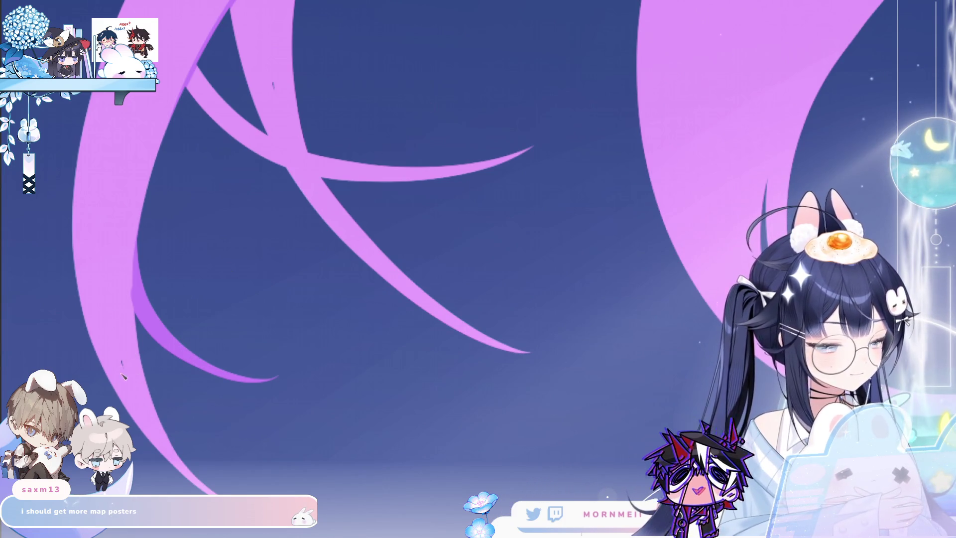
scroll(122, 377, "up", 3)
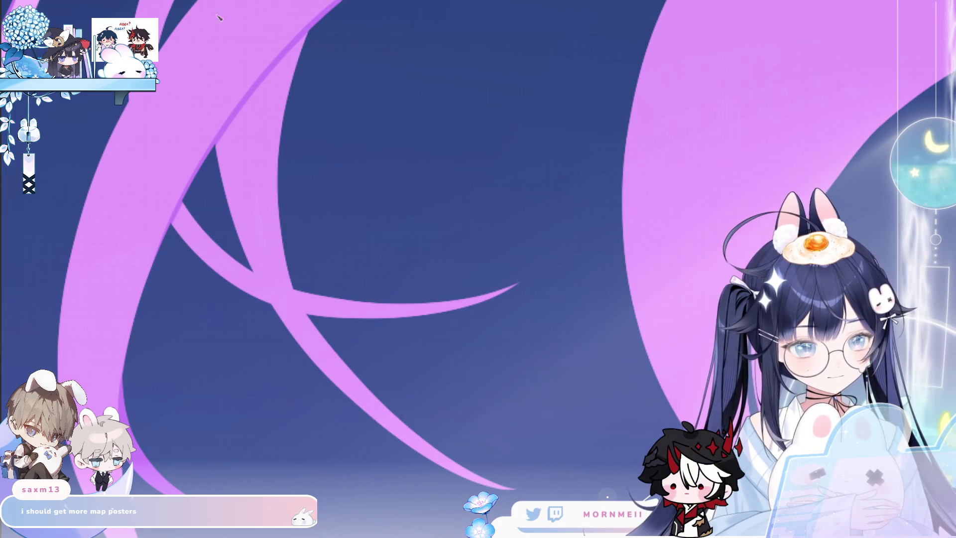
scroll(219, 255, "up", 3)
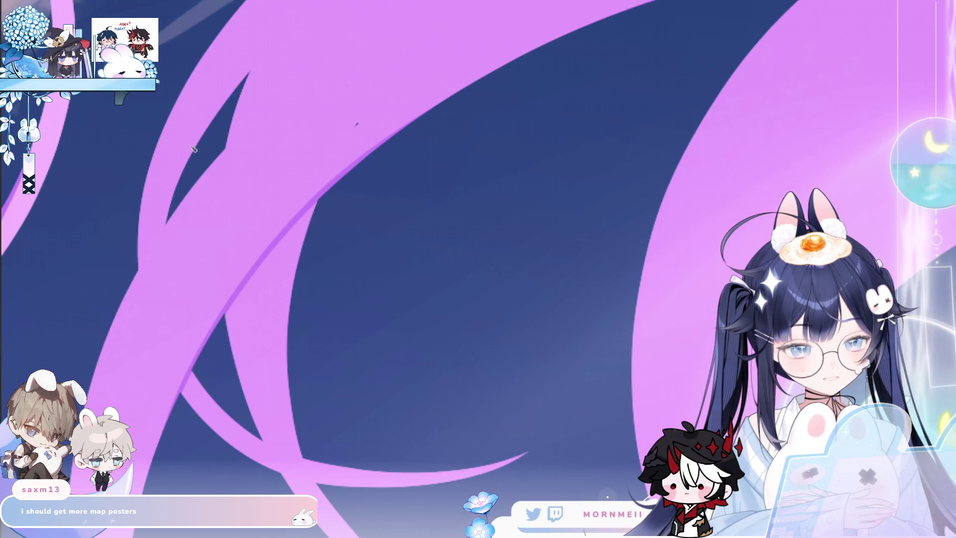
Step: Try pink strokes on the strands and lower curve, then undo them
left_click_drag(196, 142, 174, 217)
left_click_drag(203, 346, 255, 419)
left_click_drag(306, 452, 423, 470)
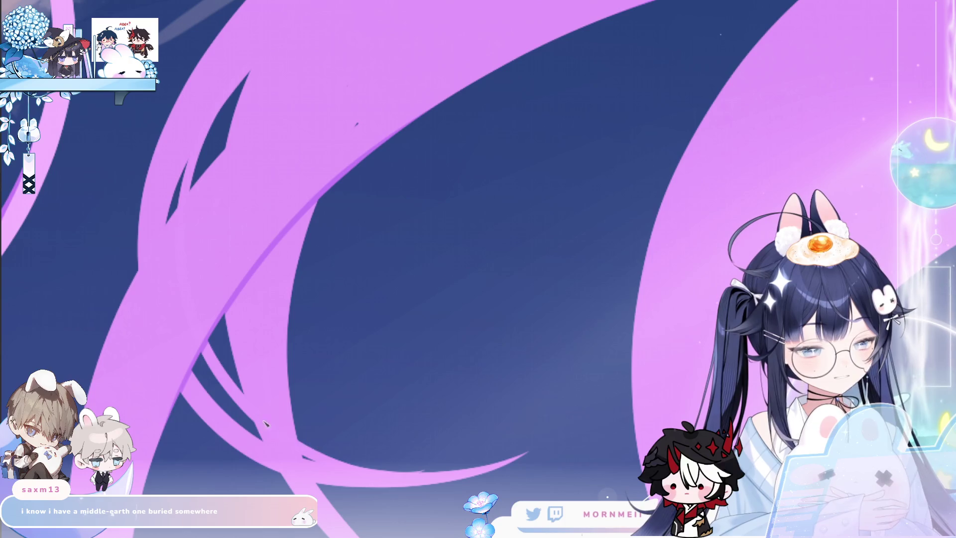
key("ctrl+z")
key("ctrl+z")
key("ctrl+z")
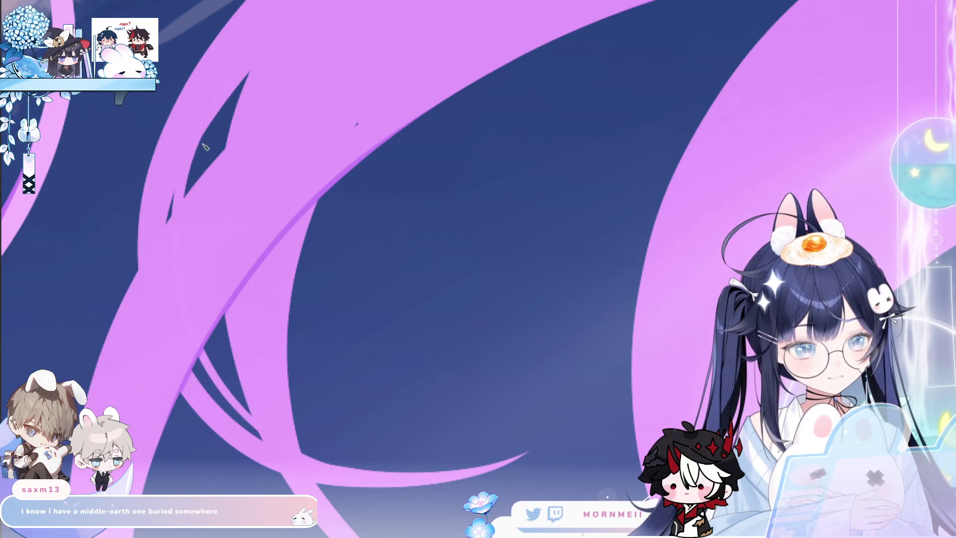
Step: Paint pink over the dark wedge's edges and brighten the pink diagonal stroke
left_click_drag(182, 211, 250, 73)
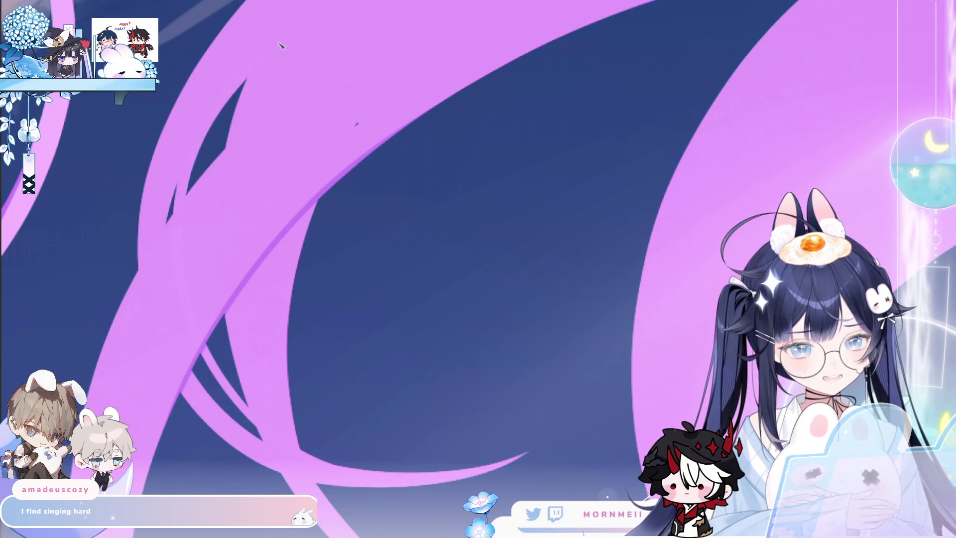
left_click_drag(195, 367, 230, 410)
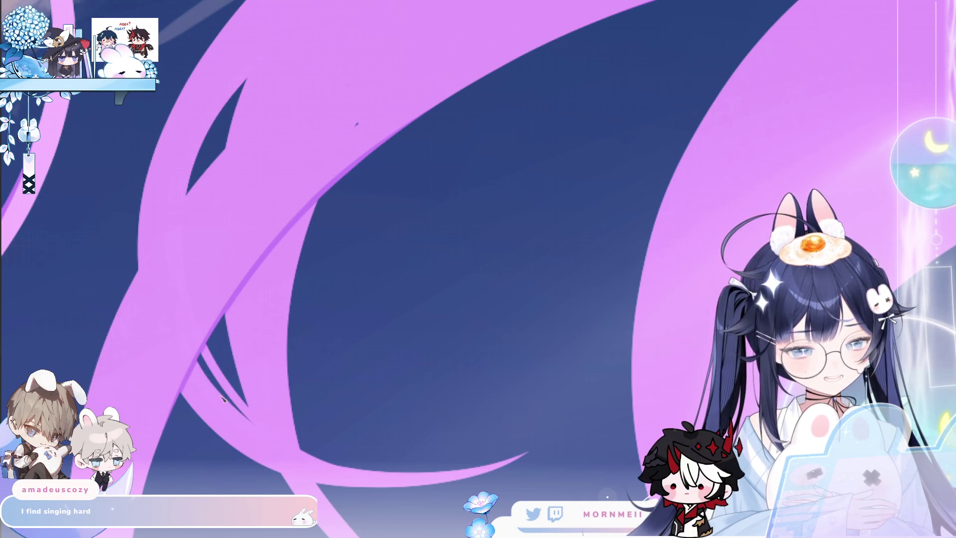
scroll(175, 251, "up", 3)
scroll(176, 250, "up", 3)
scroll(175, 250, "up", 3)
left_click_drag(176, 283, 177, 175)
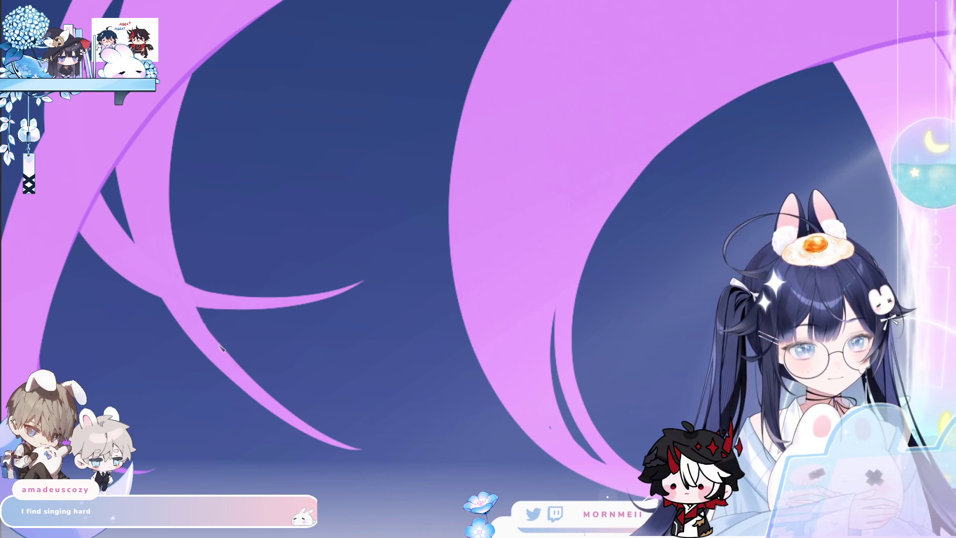
left_click_drag(256, 379, 199, 311)
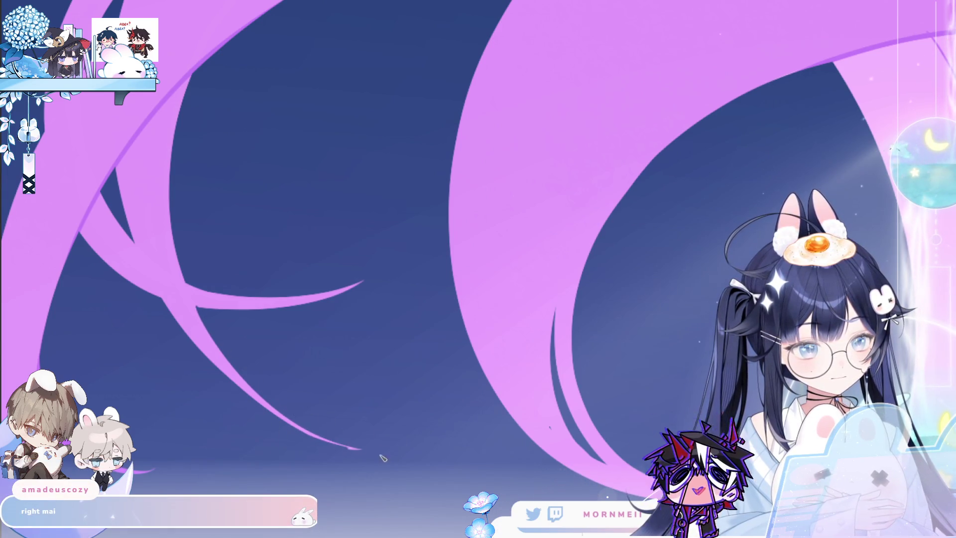
Step: Reorient the view and draw a thin pink strand under the blue curve
left_click_drag(290, 434, 521, 109)
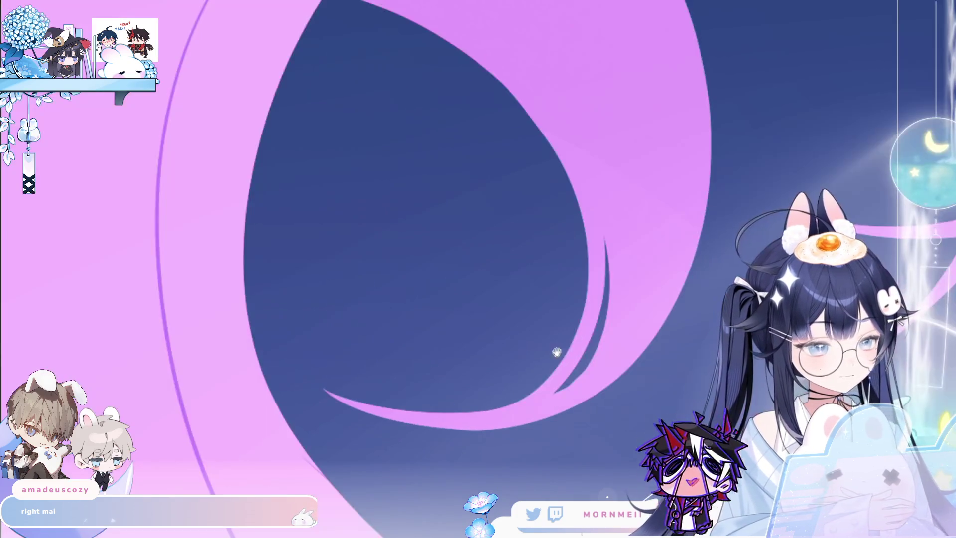
mouse_move(637, 321)
left_mouse_down()
mouse_move(535, 300)
mouse_move(113, 289)
left_mouse_up()
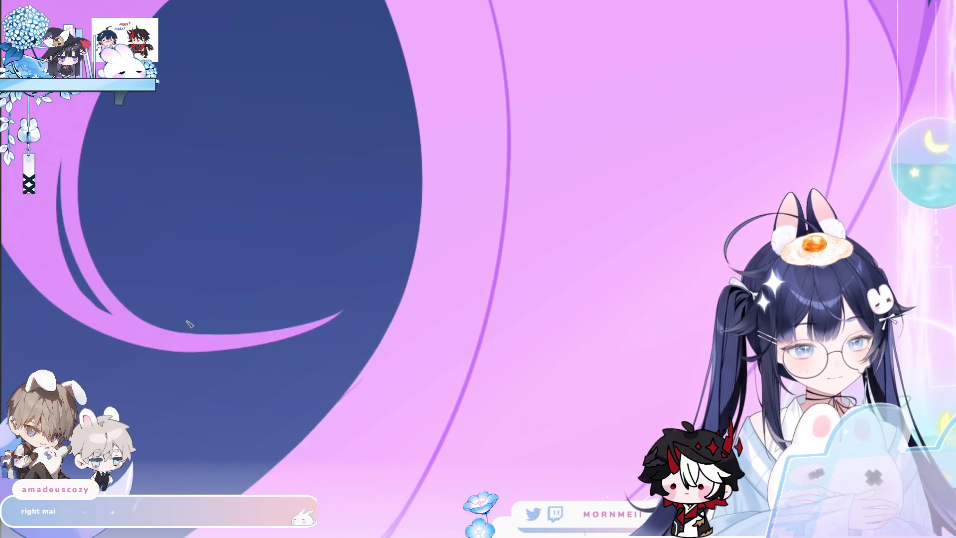
left_click_drag(192, 333, 340, 314)
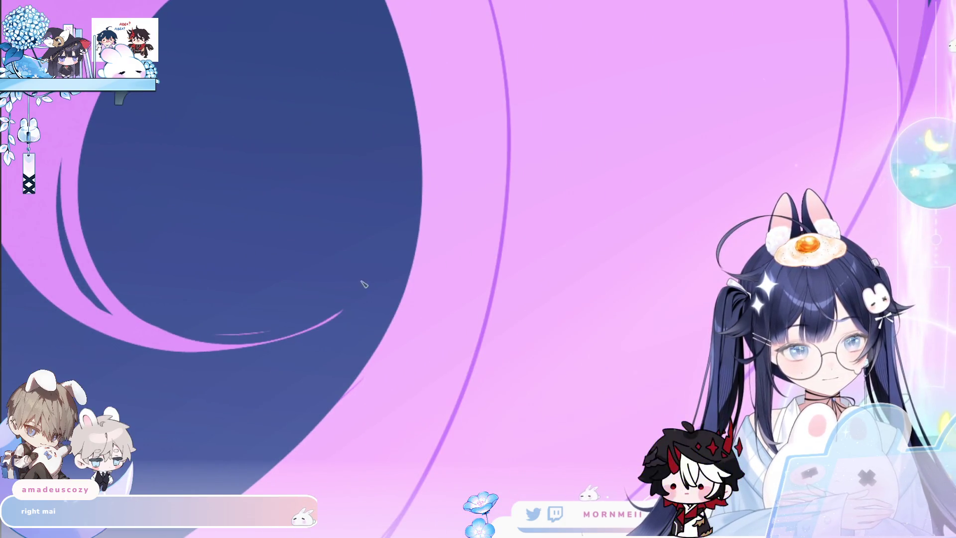
scroll(426, 241, "up", 2)
scroll(430, 169, "up", 2)
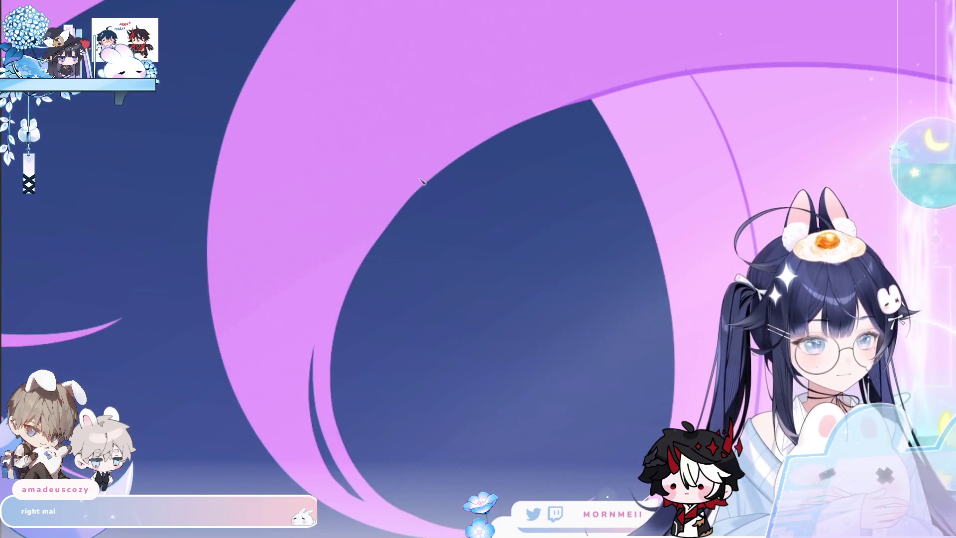
scroll(419, 202, "down", 2)
scroll(410, 207, "down", 2)
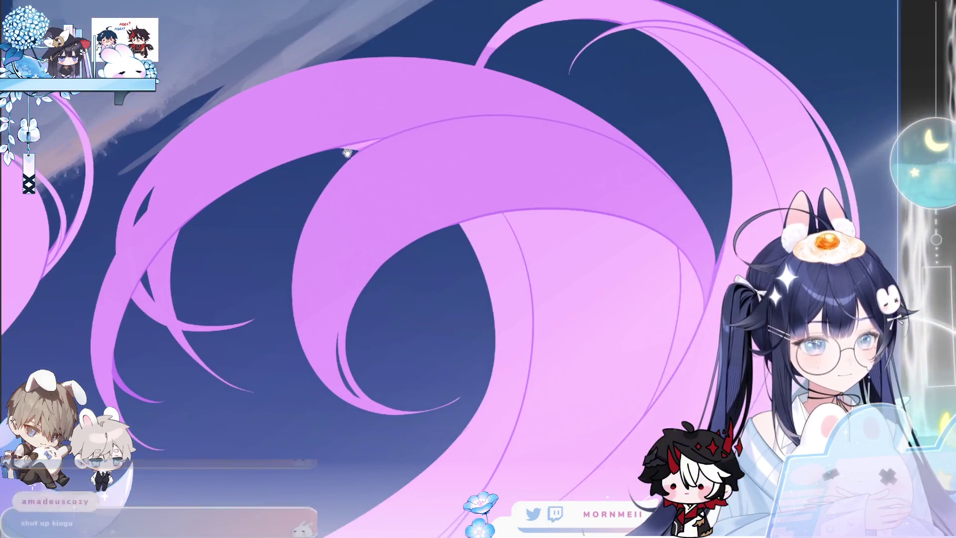
scroll(381, 178, "down", 1)
scroll(382, 178, "up", 2)
scroll(406, 151, "up", 1)
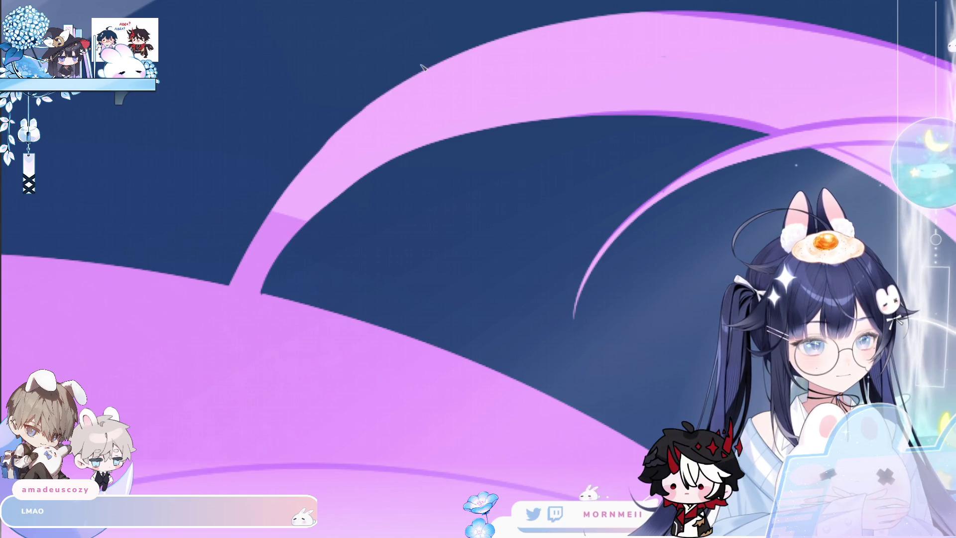
scroll(380, 253, "down", 2)
scroll(380, 254, "up", 2)
scroll(563, 199, "up", 1)
scroll(580, 271, "down", 1)
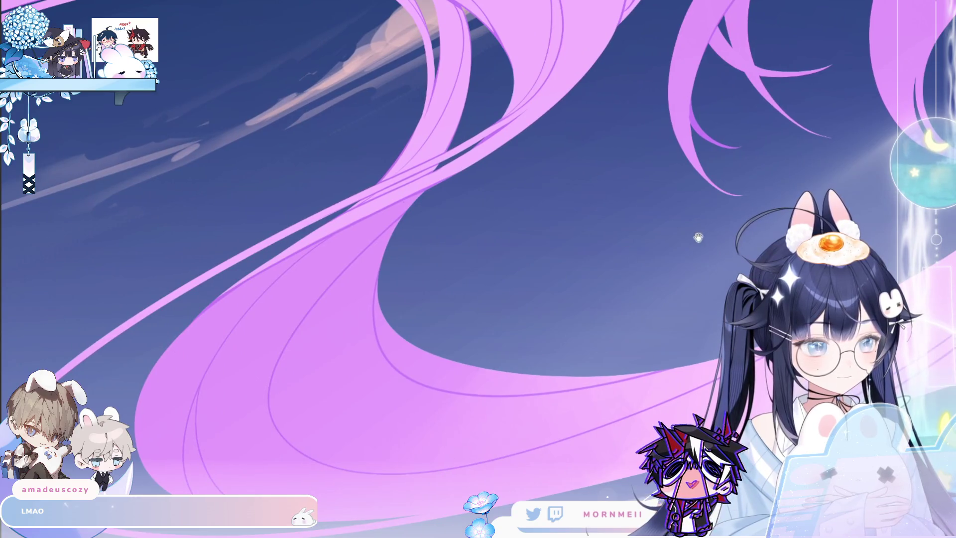
scroll(294, 319, "up", 1)
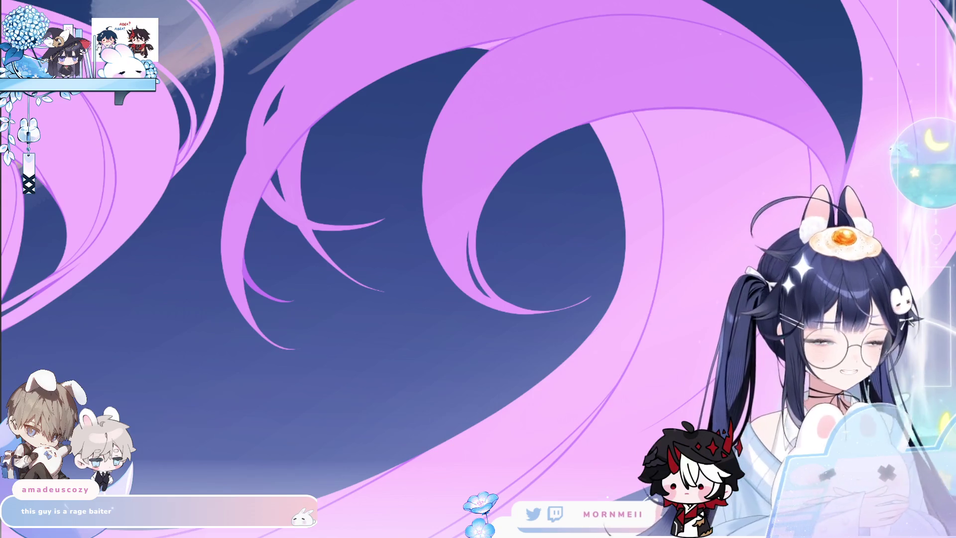
scroll(277, 178, "up", 2)
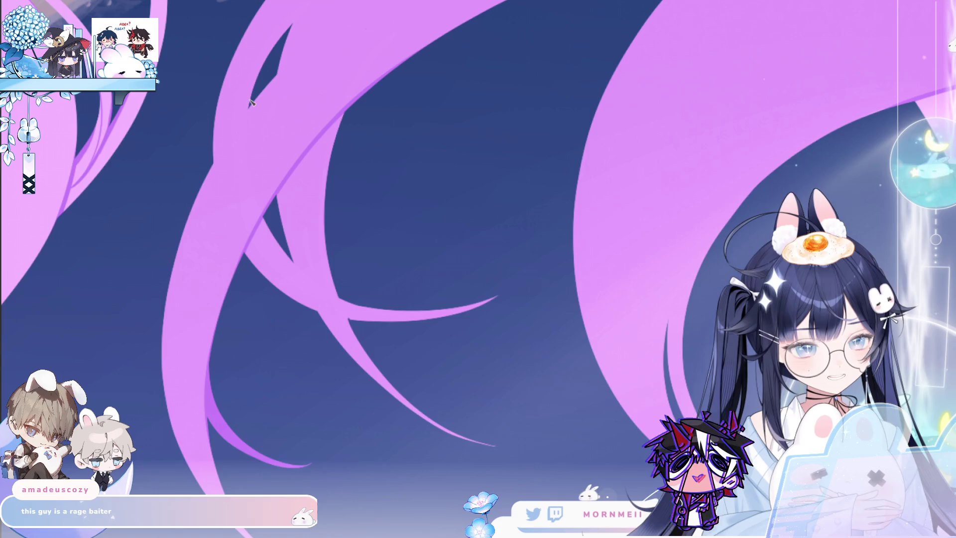
scroll(41, 338, "up", 3)
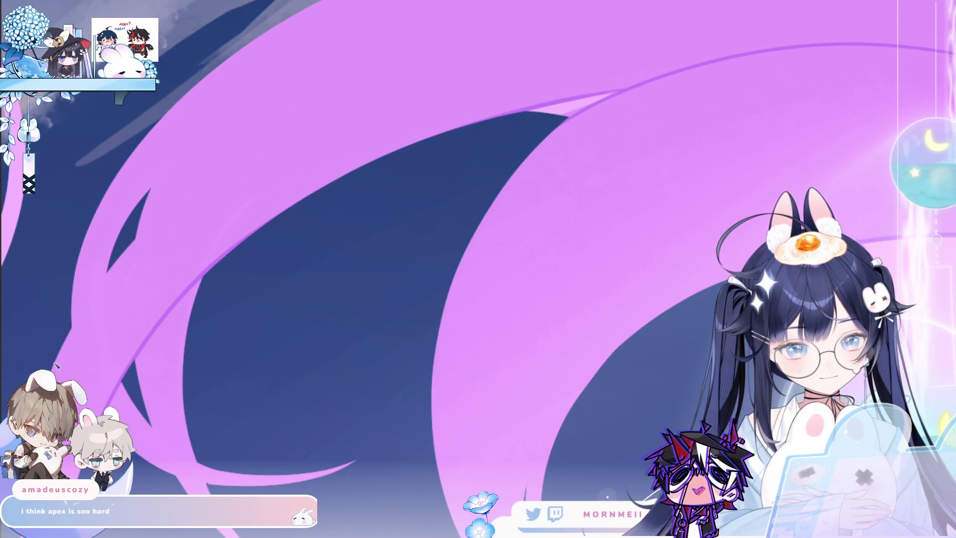
scroll(194, 202, "down", 3)
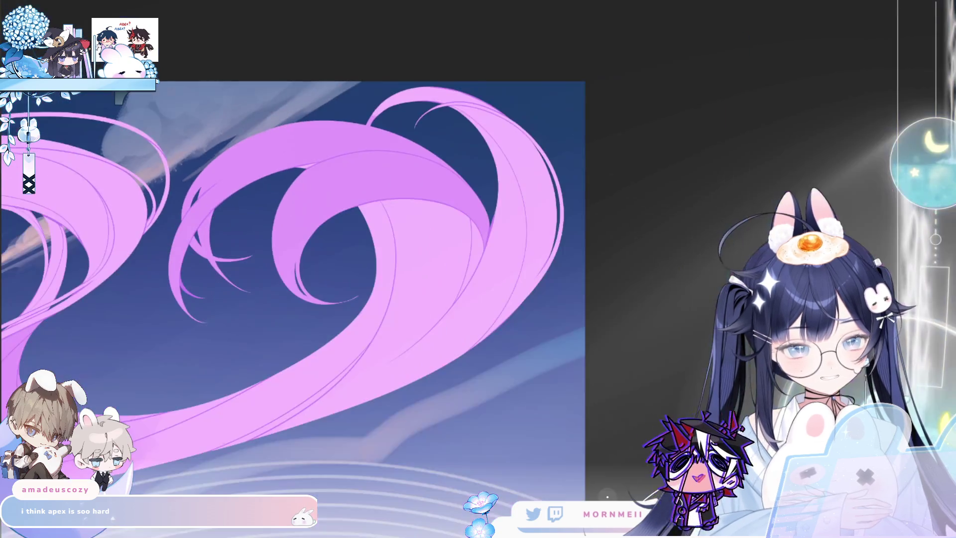
scroll(337, 225, "up", 1)
scroll(337, 225, "right", 3)
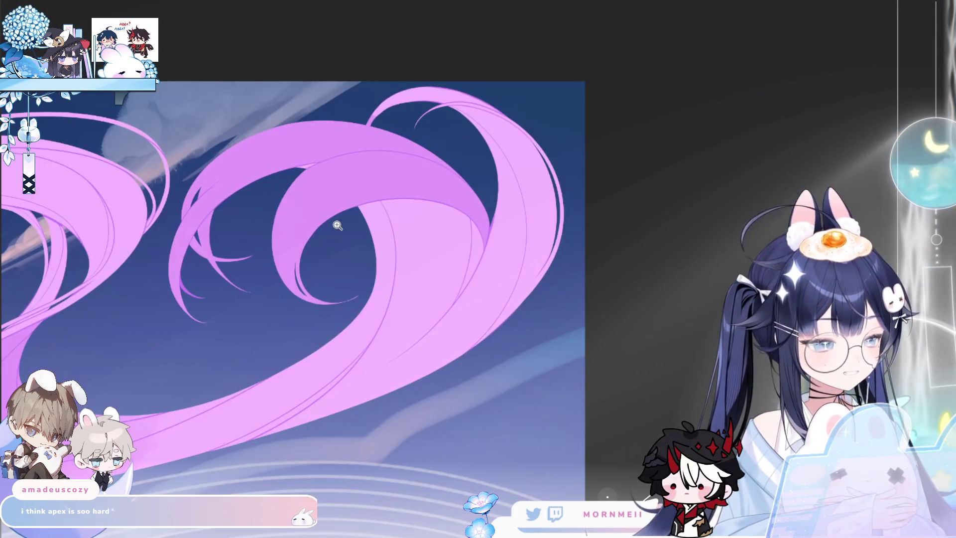
scroll(266, 137, "up", 3)
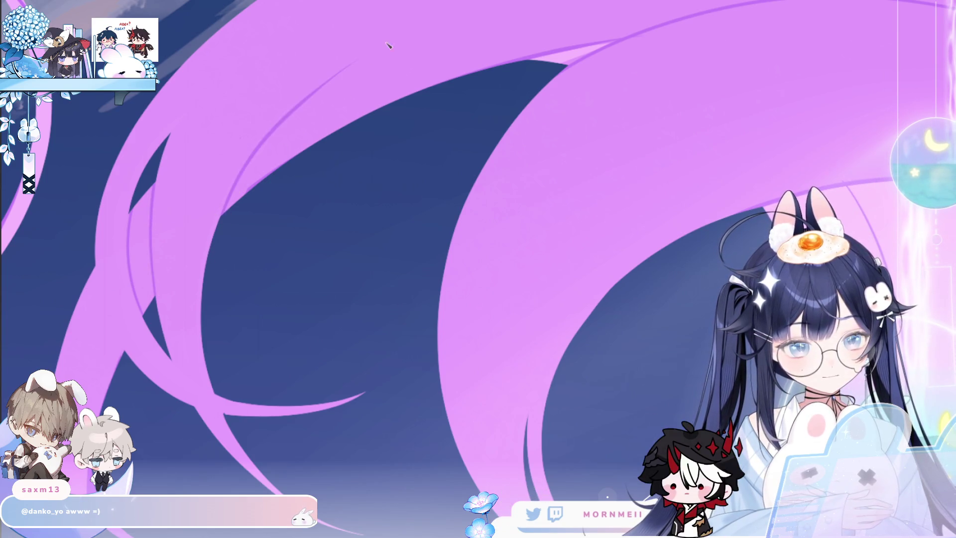
scroll(384, 120, "down", 2)
scroll(256, 198, "down", 2)
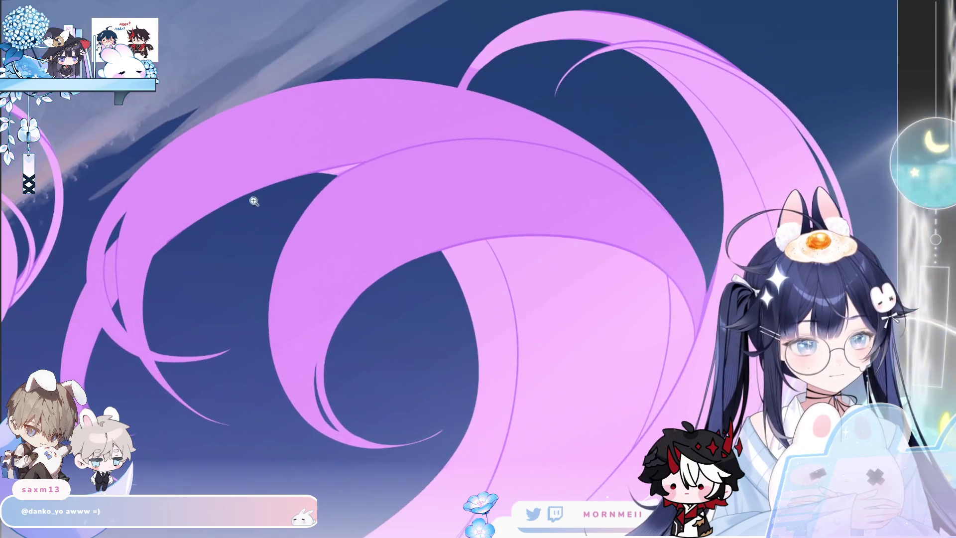
scroll(165, 228, "down", 2)
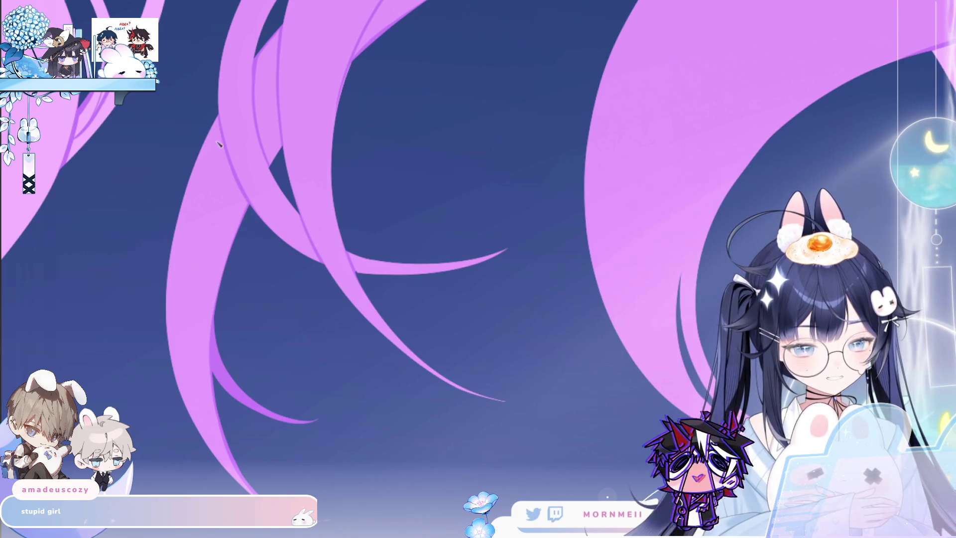
scroll(240, 131, "down", 5)
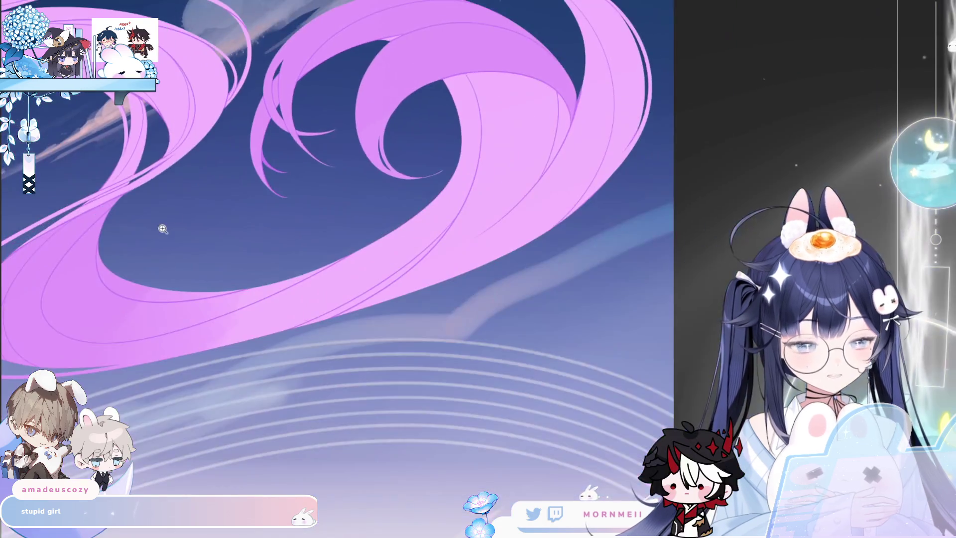
scroll(320, 270, "up", 1)
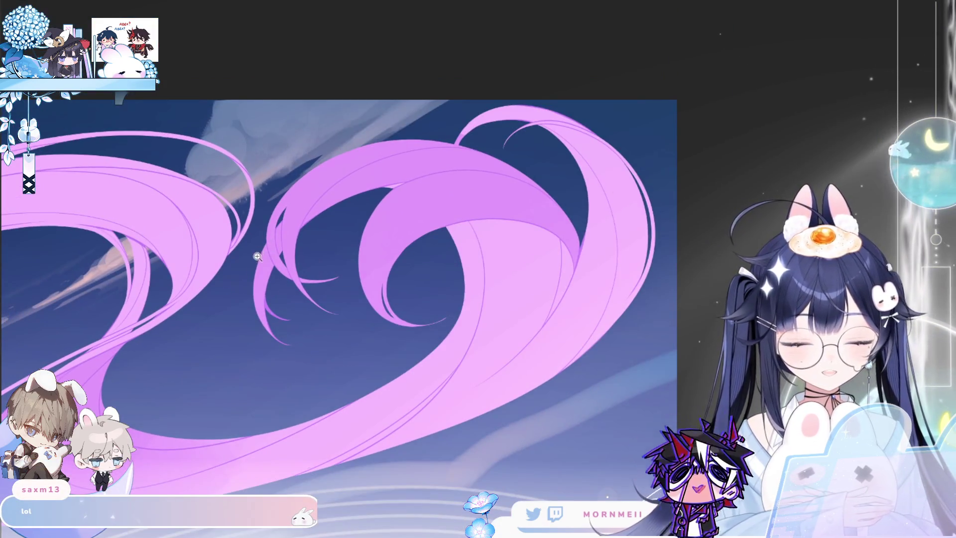
scroll(320, 270, "up", 3)
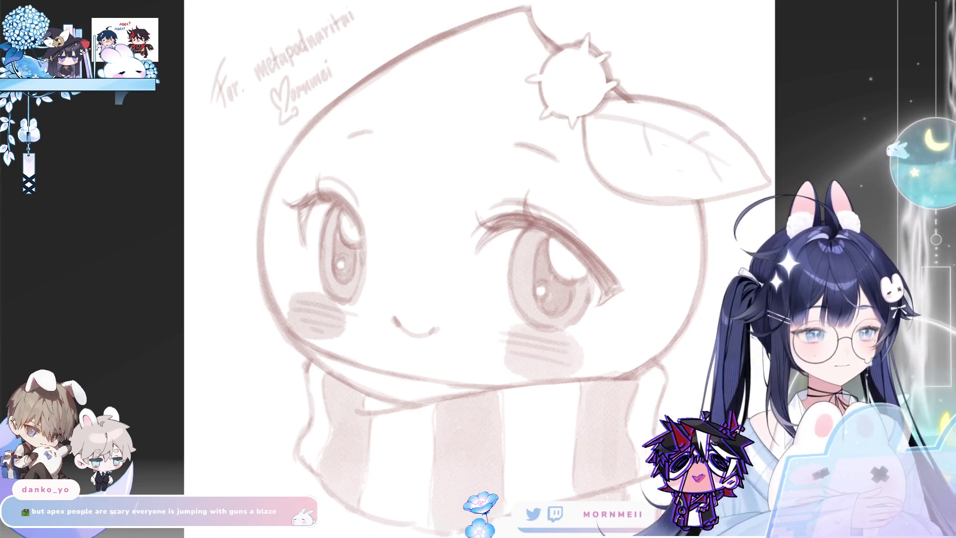
scroll(417, 144, "up", 5)
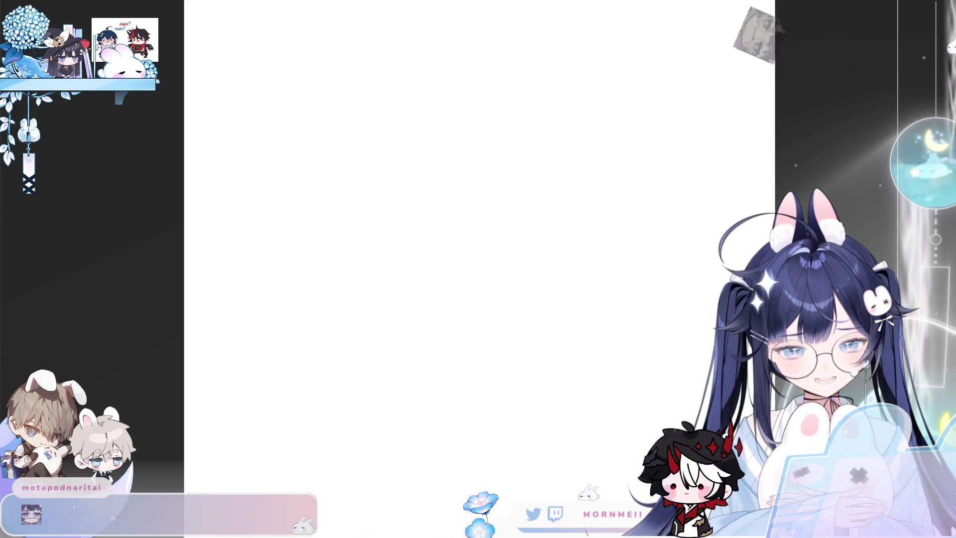
Step: Draw a test zigzag stroke on the blank canvas and undo it
left_click_drag(319, 209, 408, 140)
key("ctrl+z")
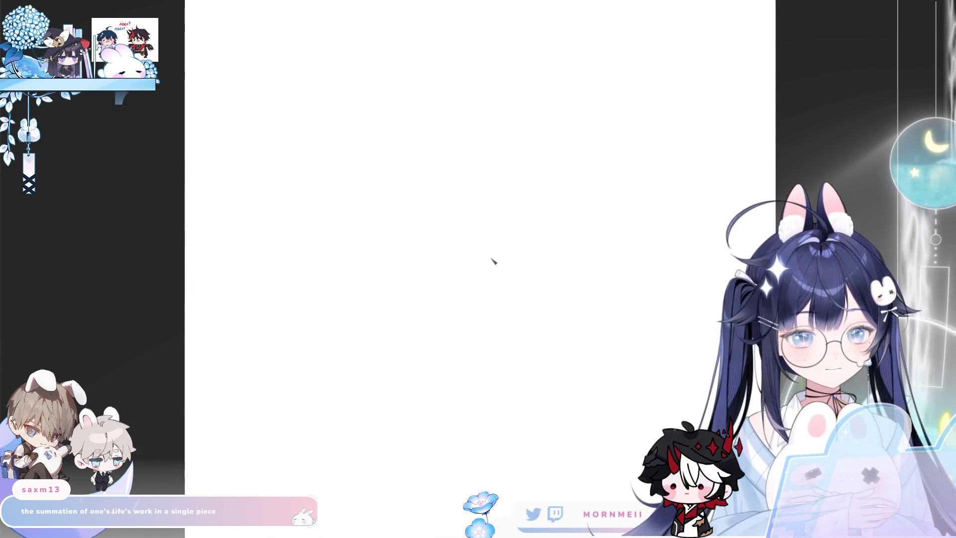
scroll(566, 217, "down", 3)
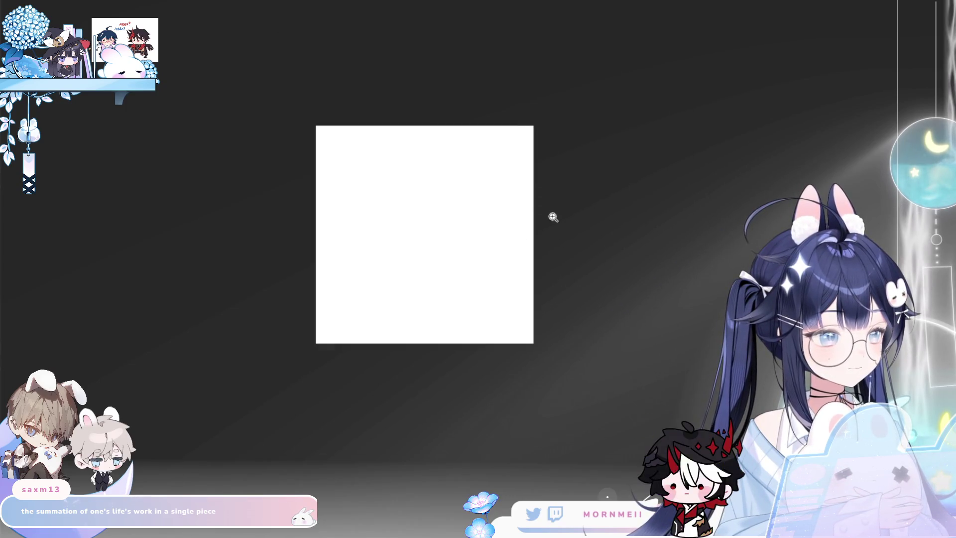
scroll(537, 217, "up", 2)
Step: Draw the big round head outline and try chin lines beneath it, undoing rejects
left_click_drag(537, 218, 463, 229)
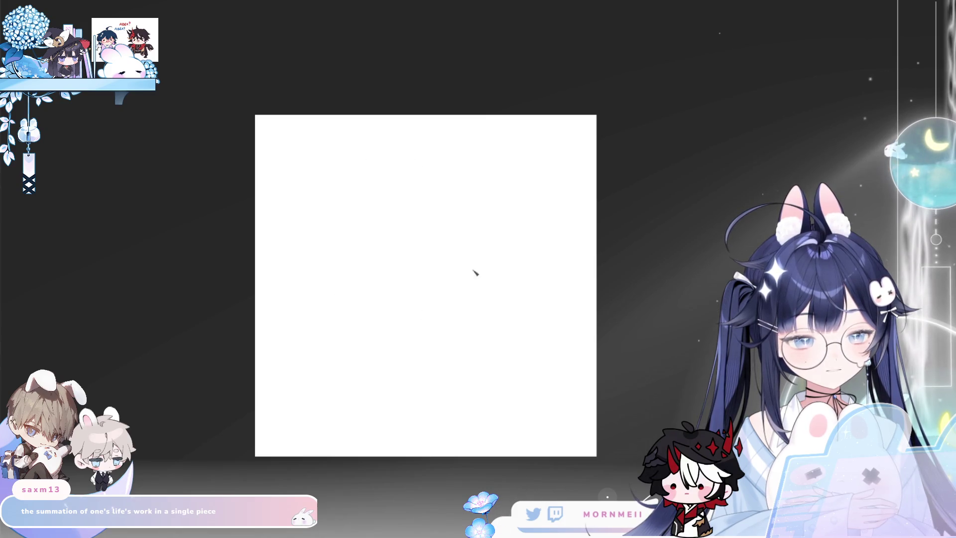
left_click_drag(406, 154, 384, 179)
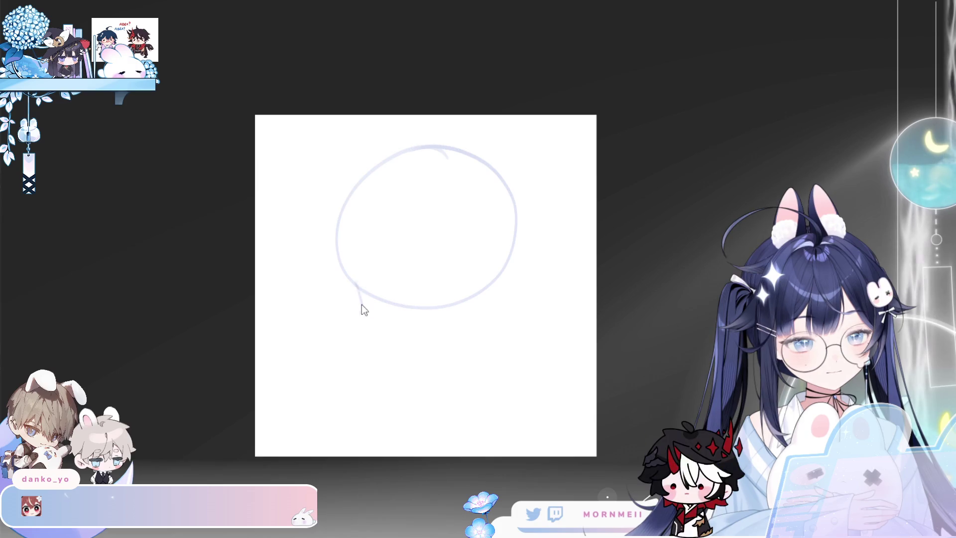
left_click_drag(351, 283, 411, 332)
key("ctrl+z")
key("ctrl+z")
left_click_drag(357, 313, 452, 318)
key("ctrl+z")
Step: Retry the chin curve until a final one sits below the head with a lower-right curve
left_click_drag(364, 316, 471, 313)
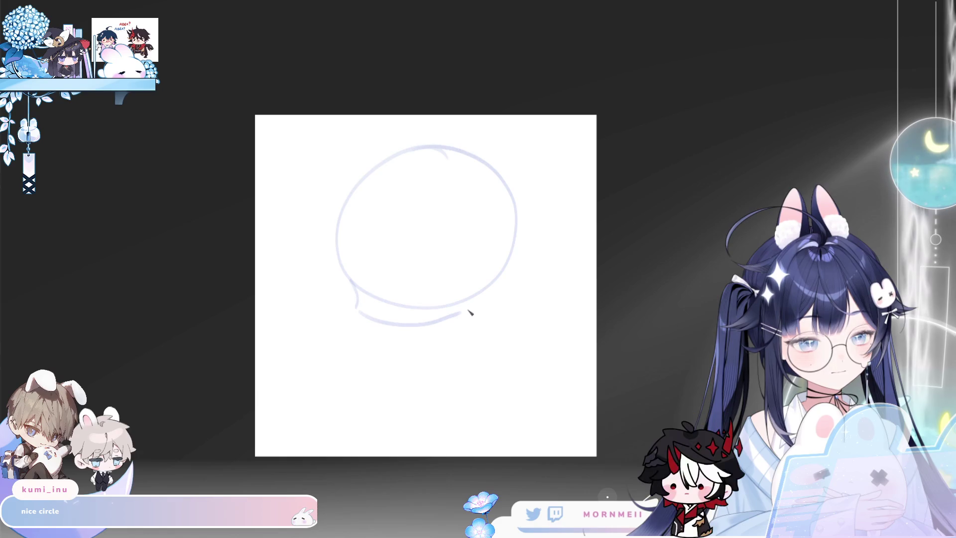
left_click_drag(361, 316, 485, 287)
key("ctrl+z")
left_click_drag(363, 311, 471, 302)
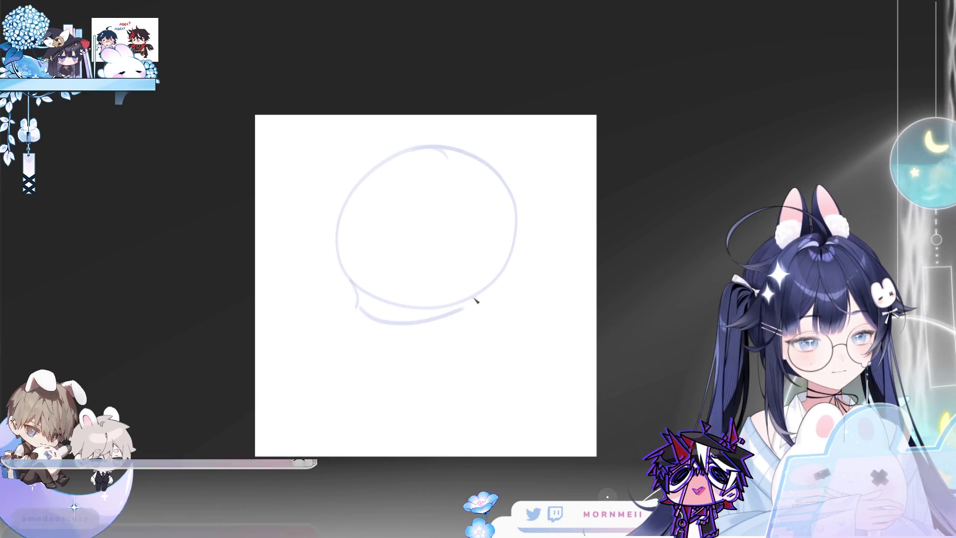
key("ctrl+z")
left_click_drag(361, 316, 476, 311)
key("ctrl+z")
mouse_move(363, 312)
left_mouse_down()
mouse_move(472, 312)
mouse_move(501, 277)
mouse_move(474, 301)
left_mouse_up()
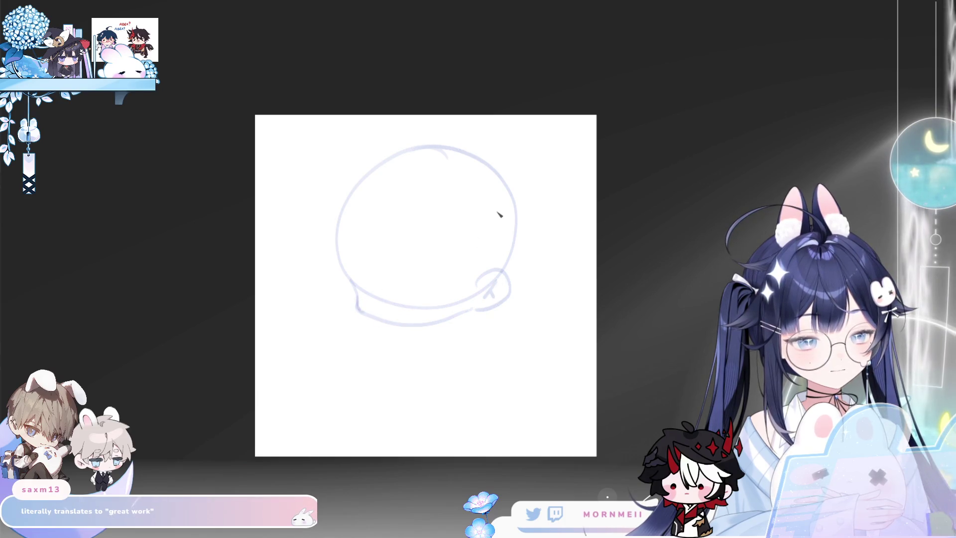
Step: Check head proportions mirrored and enlarge the brush
key("h")
key("h")
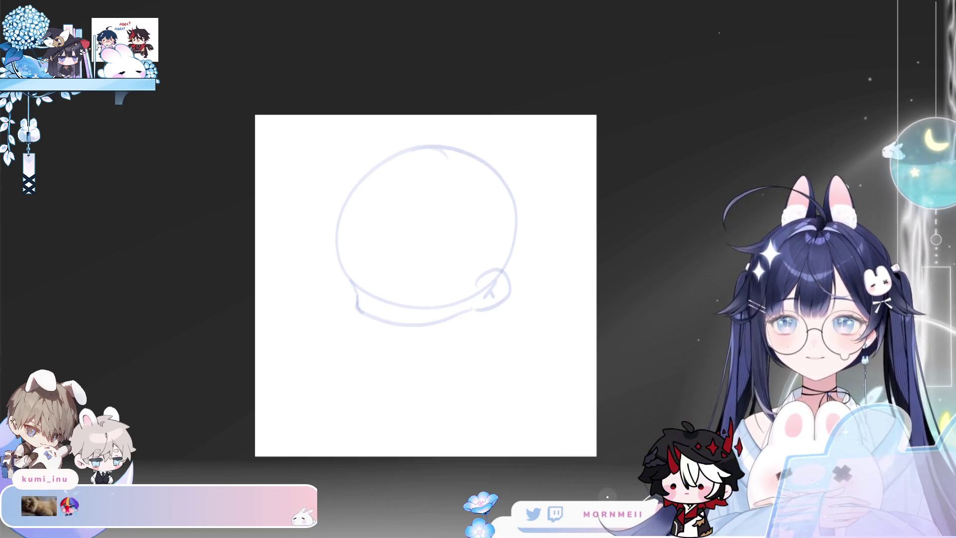
key("h")
key("h")
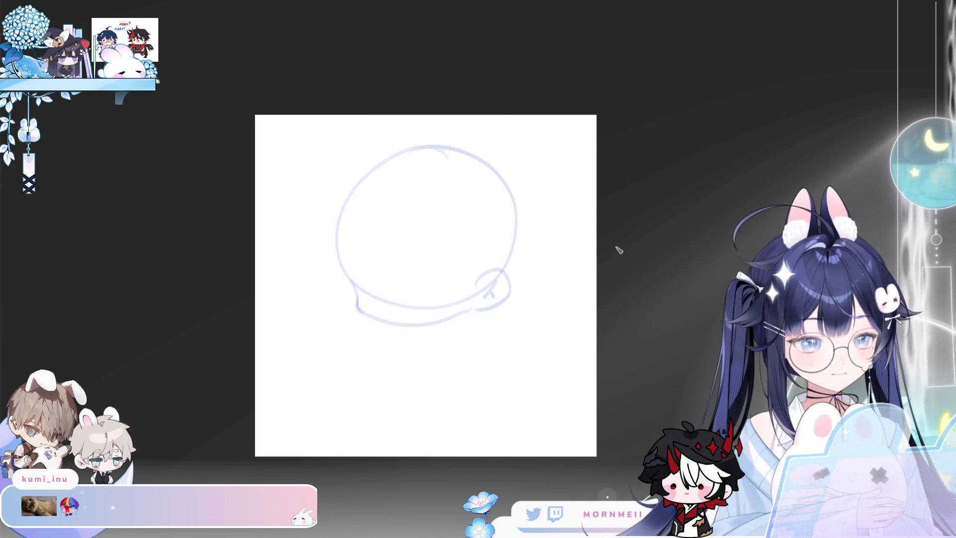
key("bracketright")
key("bracketright")
key("bracketright")
key("bracketright")
key("bracketright")
key("bracketright")
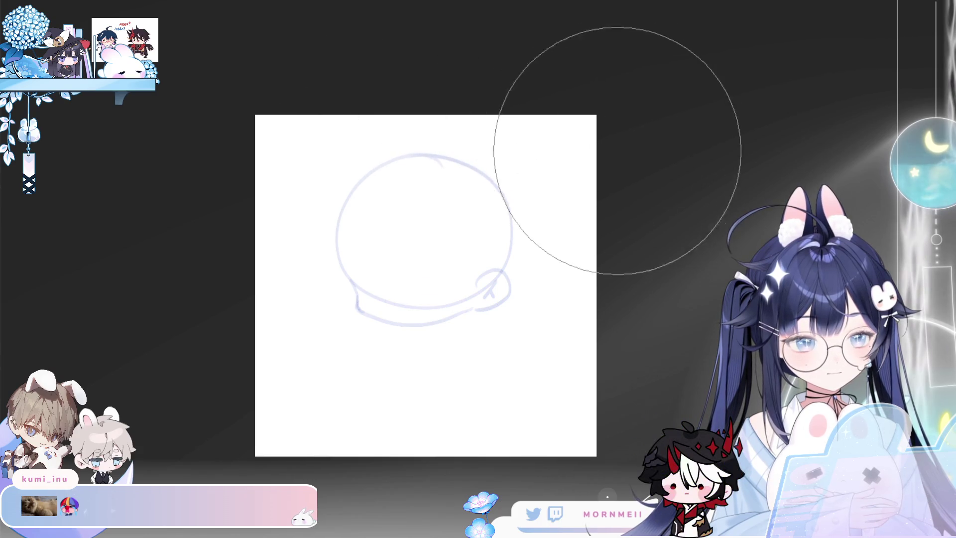
Step: Close the lower outline gap, draw the inner ear line, and erase the stray curve under the head
key("ctrl+plus")
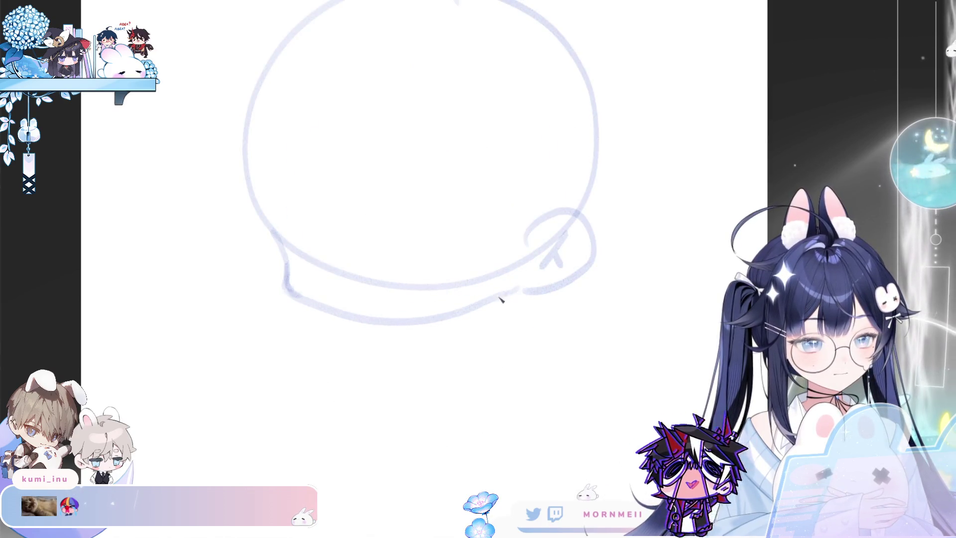
left_click_drag(476, 308, 524, 288)
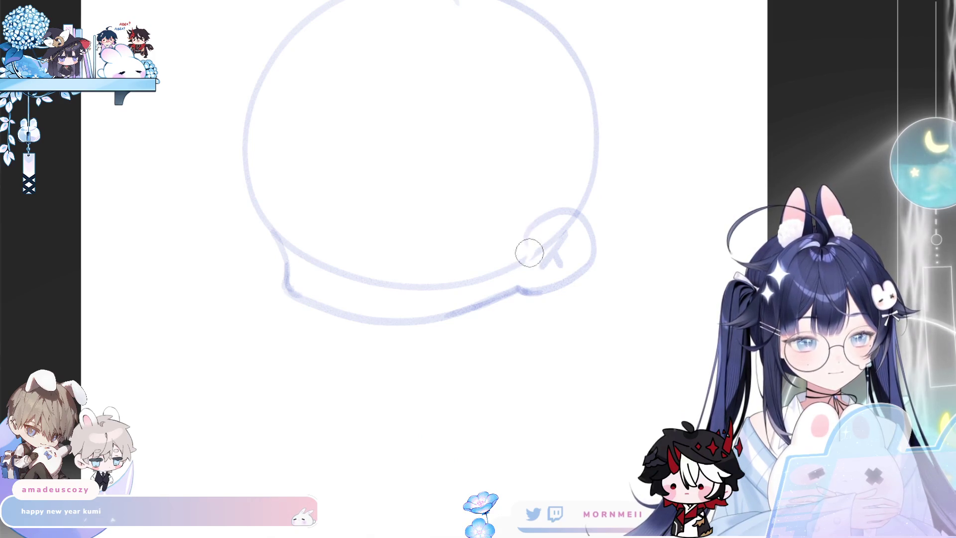
left_click_drag(562, 232, 543, 266)
key("e")
mouse_move(472, 277)
left_mouse_down()
mouse_move(448, 284)
mouse_move(332, 261)
mouse_move(277, 213)
left_mouse_up()
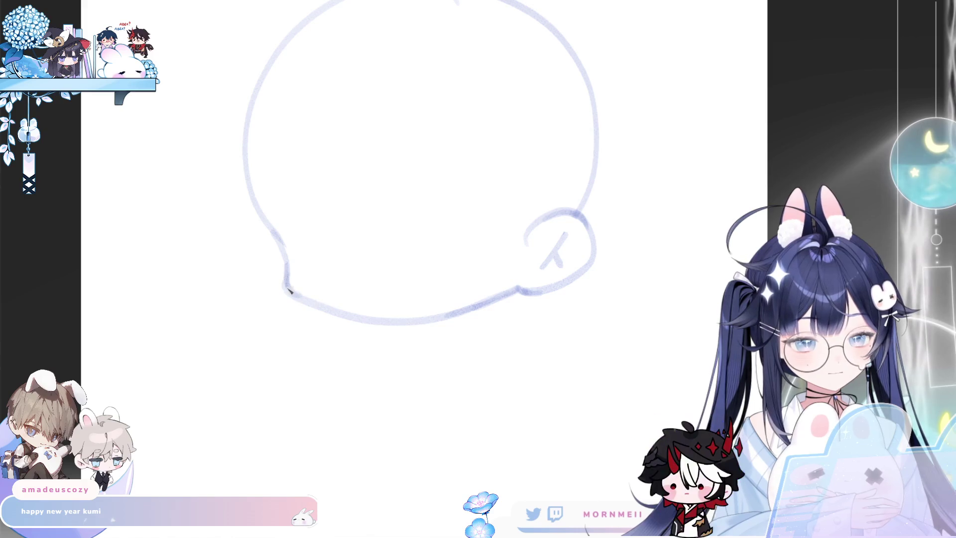
Step: Redraw the head's left side and bottom edge darker, then start rotating the sketch slightly with Ctrl+T
left_click_drag(287, 297, 254, 125)
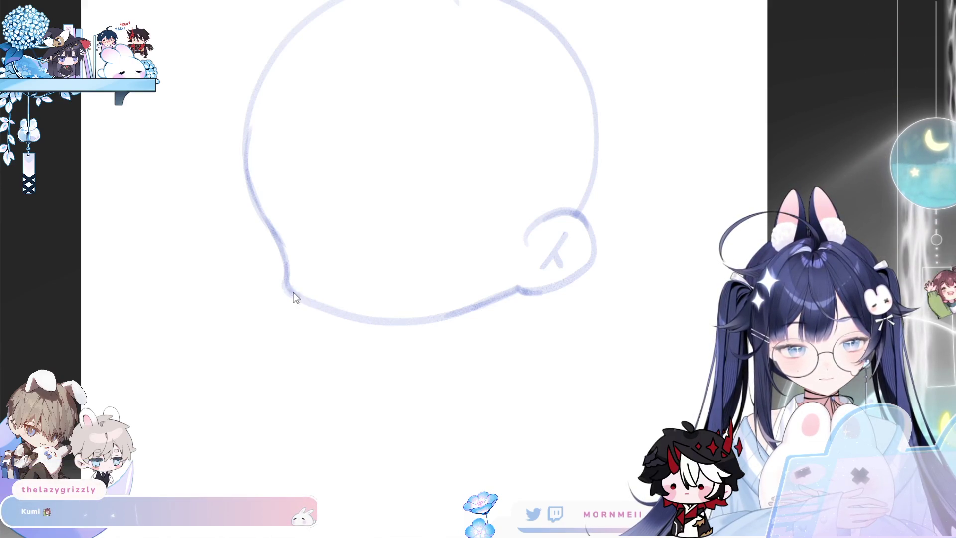
left_click_drag(313, 305, 409, 323)
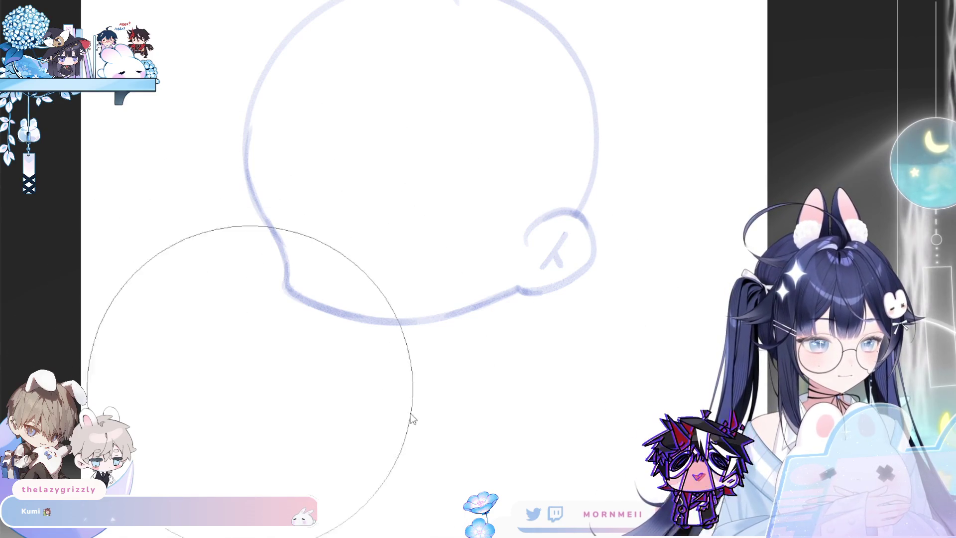
key("bracketleft")
key("bracketleft")
key("bracketleft")
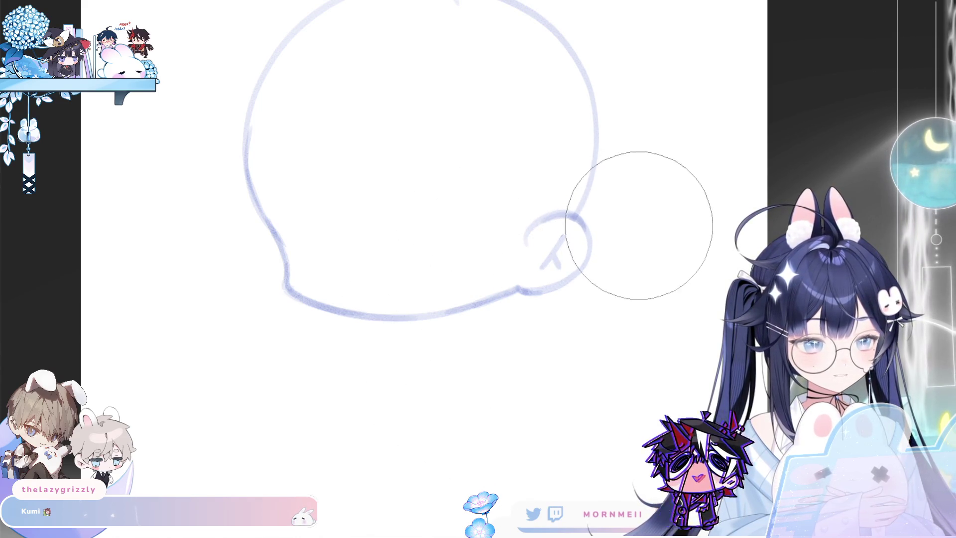
scroll(599, 267, "down", 5)
scroll(675, 226, "up", 6)
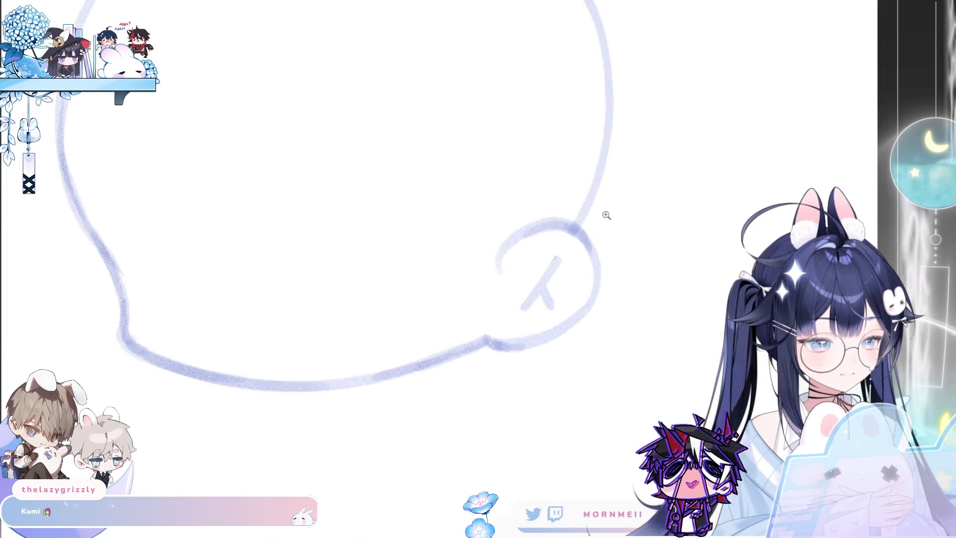
scroll(456, 295, "down", 3)
key("ctrl+t")
left_click_drag(434, 297, 459, 273)
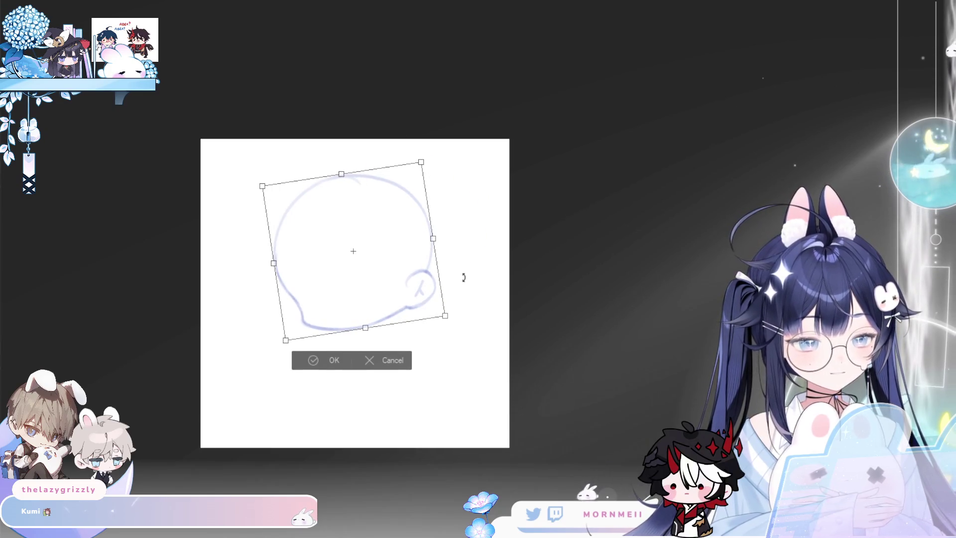
Step: Confirm the head rotation, then try a curved stroke below it and undo it
left_click(329, 358)
scroll(405, 332, "up", 2)
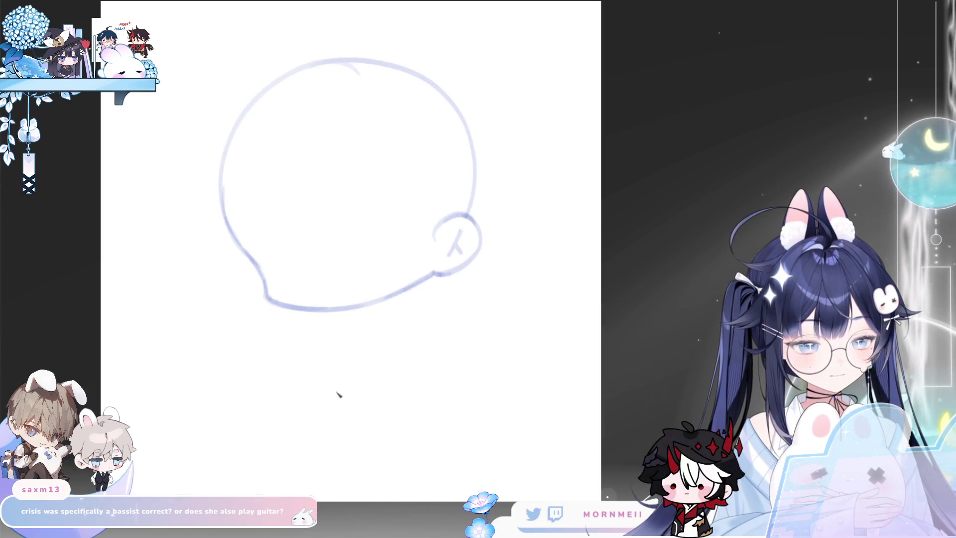
left_click_drag(258, 395, 308, 400)
key("ctrl+z")
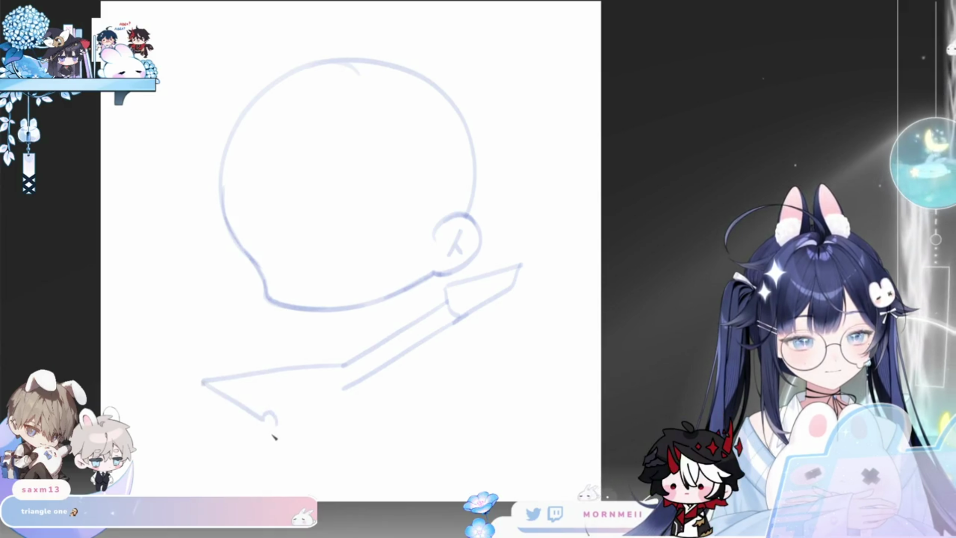
Step: Attempt the guitar body's lower V point twice, undoing each try
left_click_drag(279, 421, 326, 421)
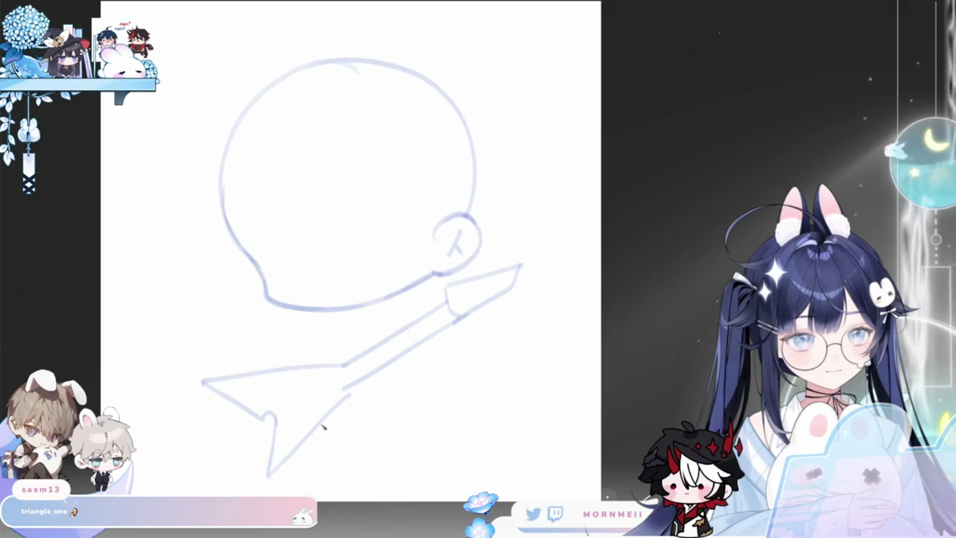
key("ctrl+z")
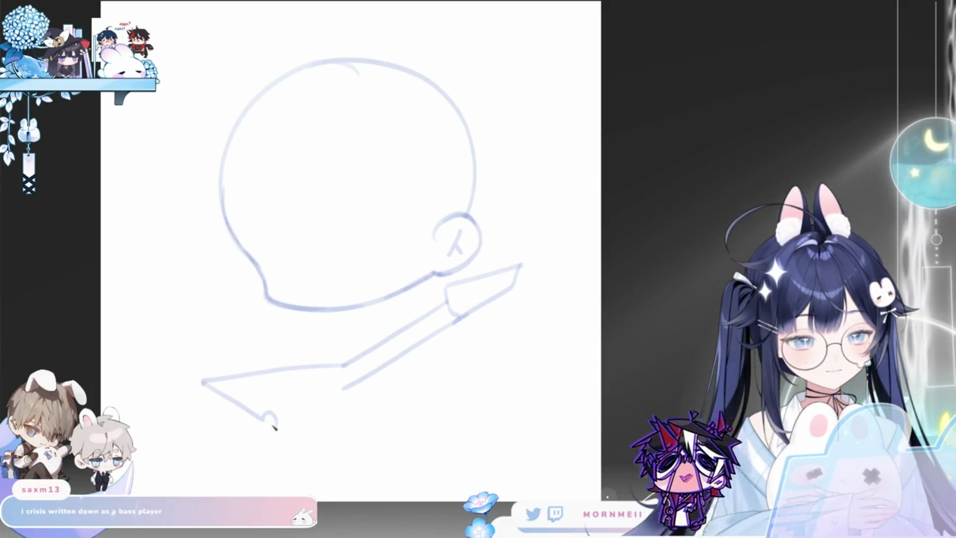
key("ctrl+z")
left_click_drag(277, 421, 262, 489)
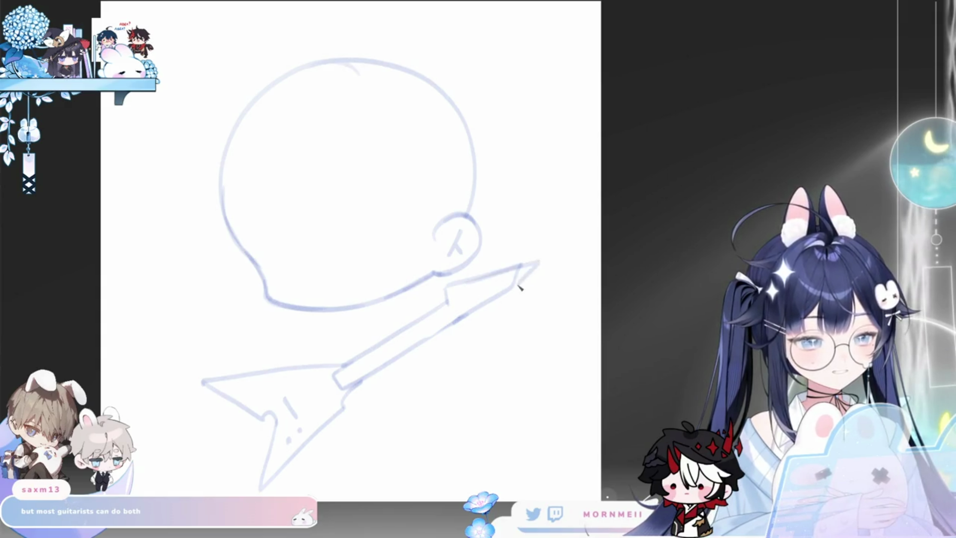
Step: Erase the upper end of the guitar neck and its leftover strokes
key("e")
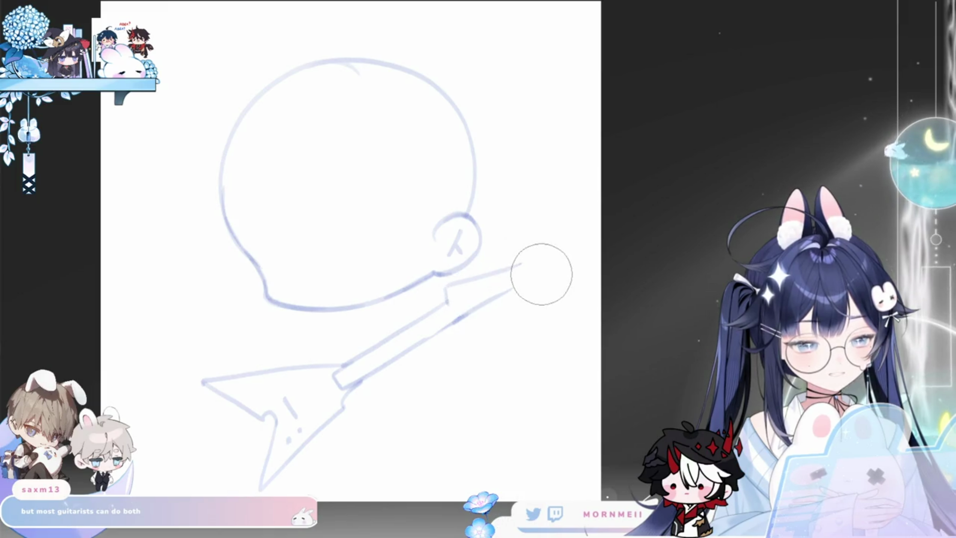
key("b")
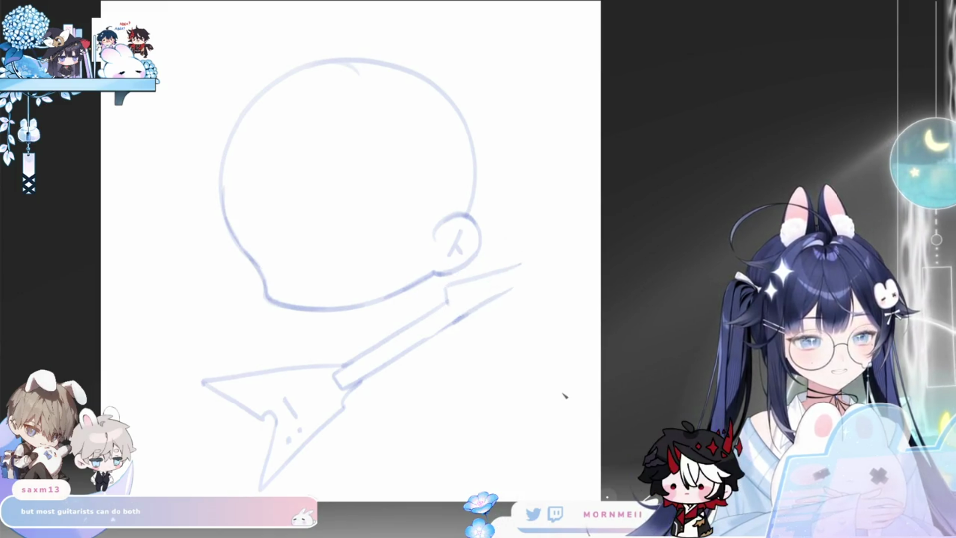
left_click_drag(519, 262, 513, 289)
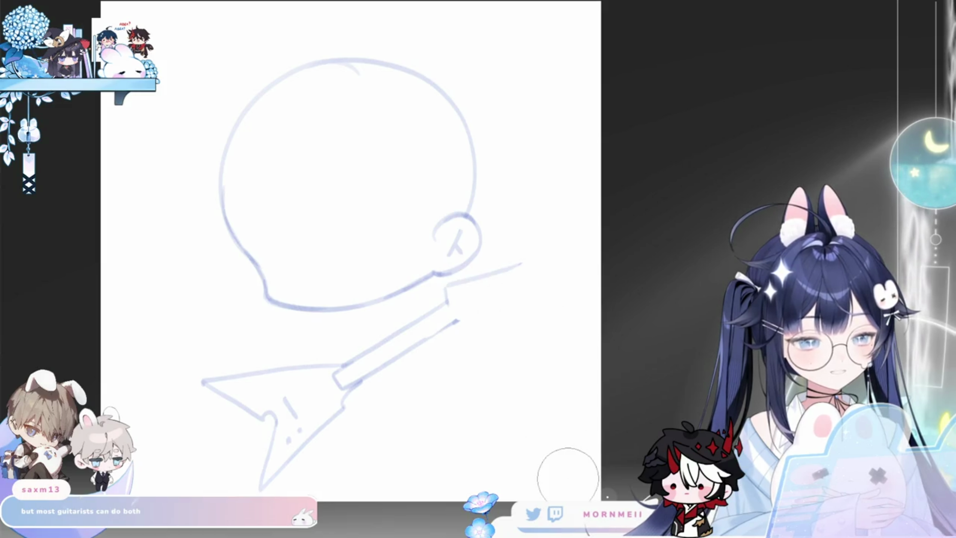
left_click_drag(447, 288, 557, 257)
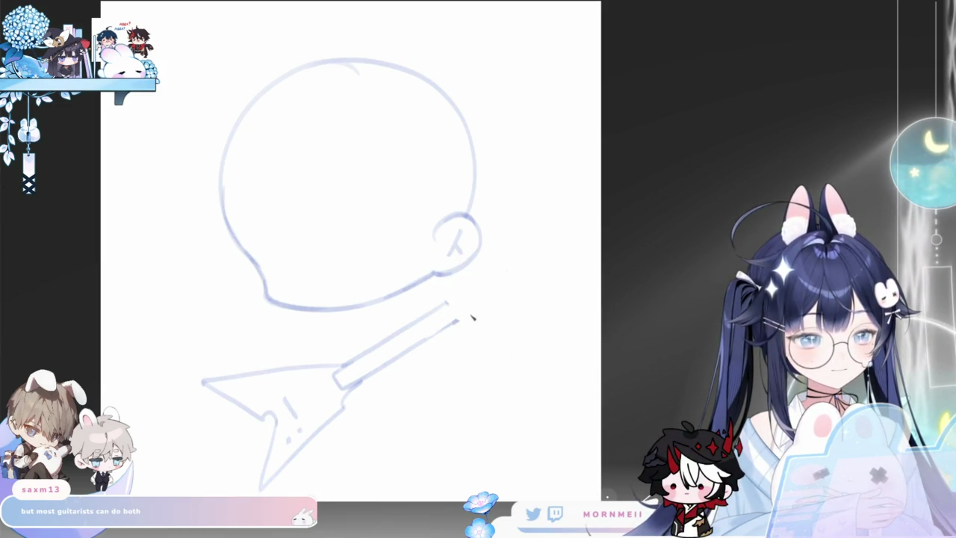
left_click_drag(518, 308, 463, 322)
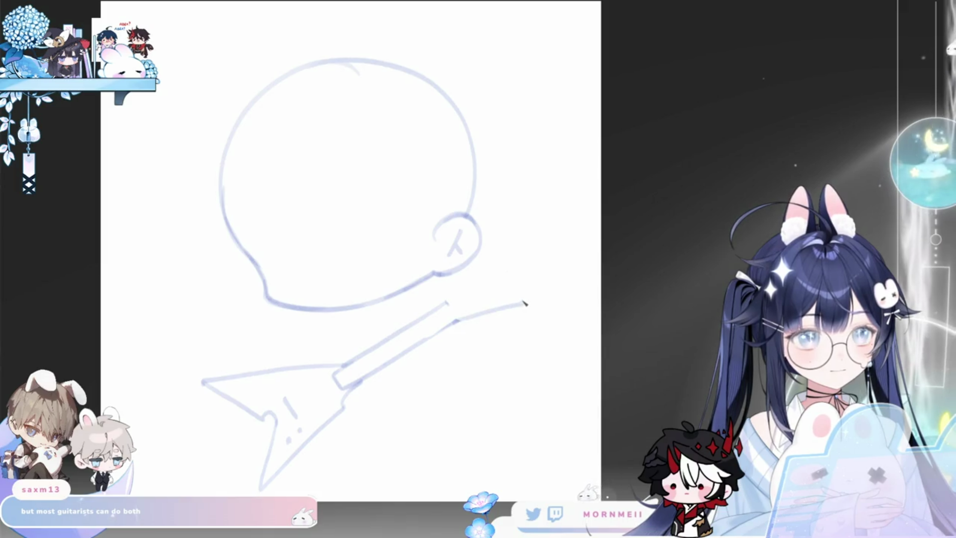
Step: Redraw the guitar headstock with an angular tip and a corrected top edge
left_click_drag(526, 301, 535, 285)
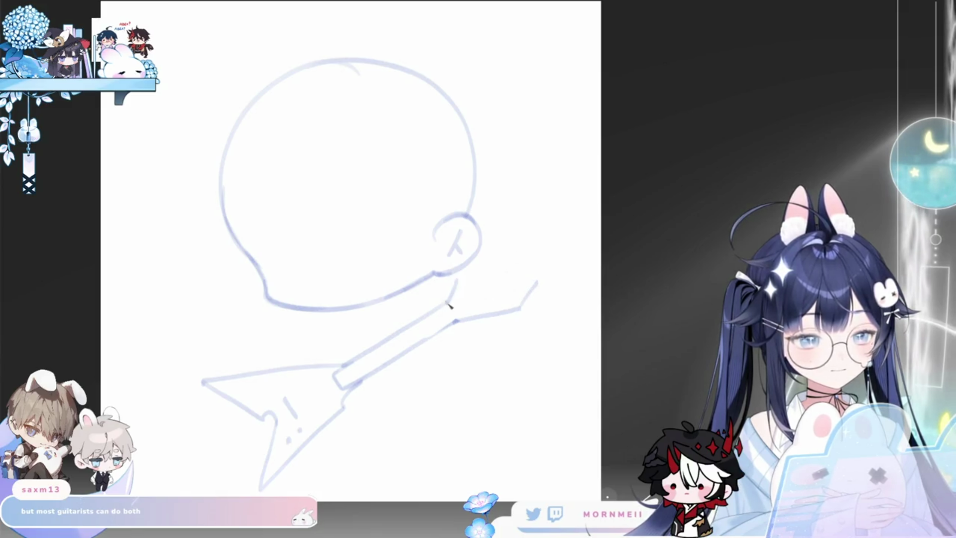
left_click_drag(457, 283, 546, 278)
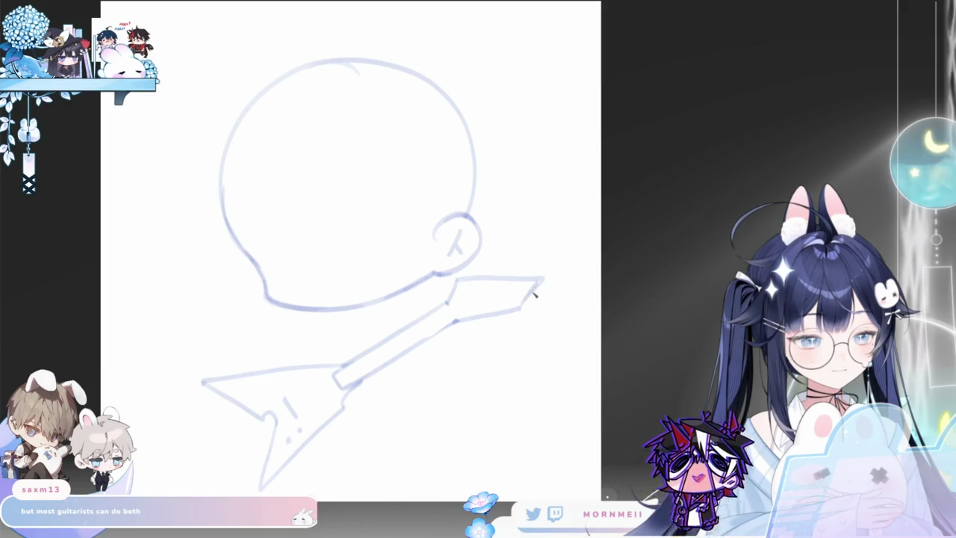
key("ctrl+z")
left_click_drag(457, 281, 542, 285)
Step: Redraw the headstock's top edge, close the round body shape and run strings along the neck
key("ctrl+z")
left_click_drag(458, 281, 545, 278)
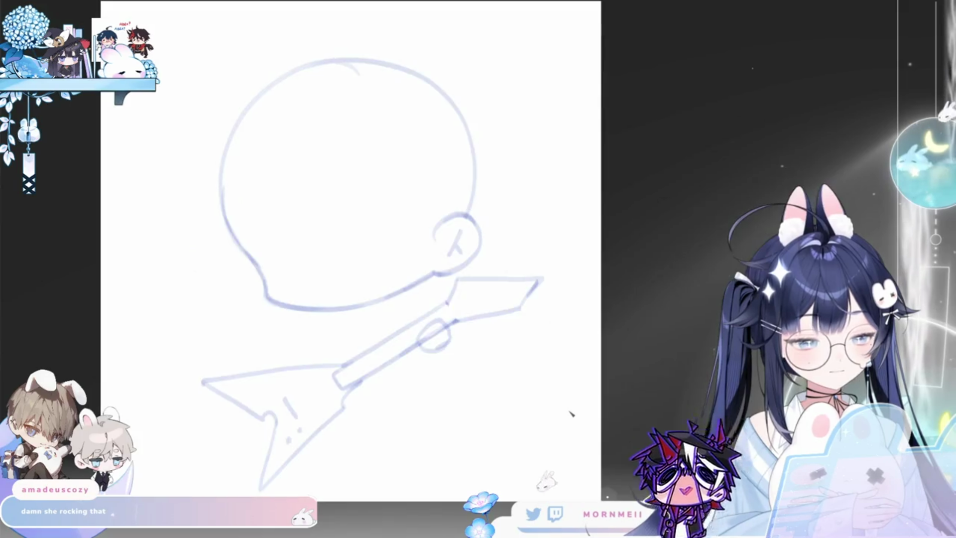
left_click_drag(449, 330, 422, 347)
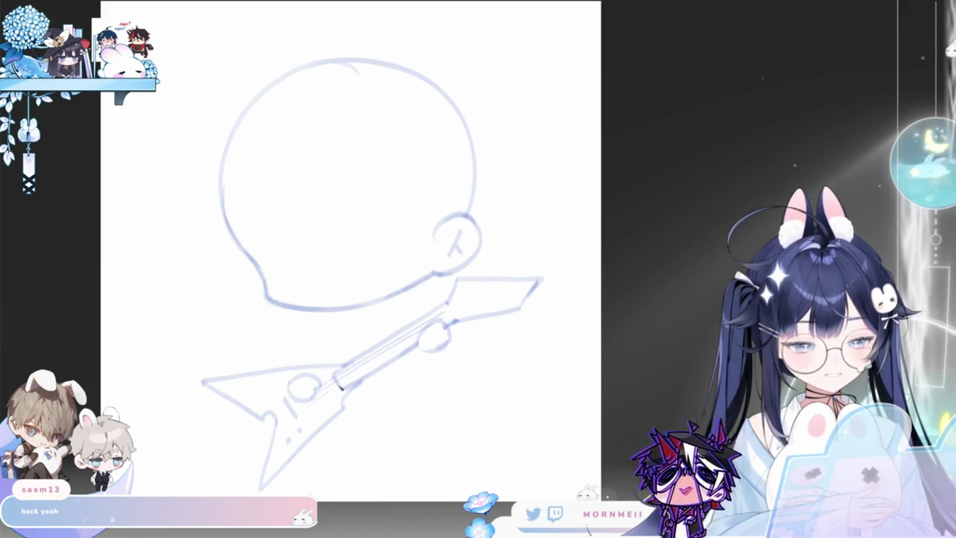
left_click_drag(337, 389, 402, 352)
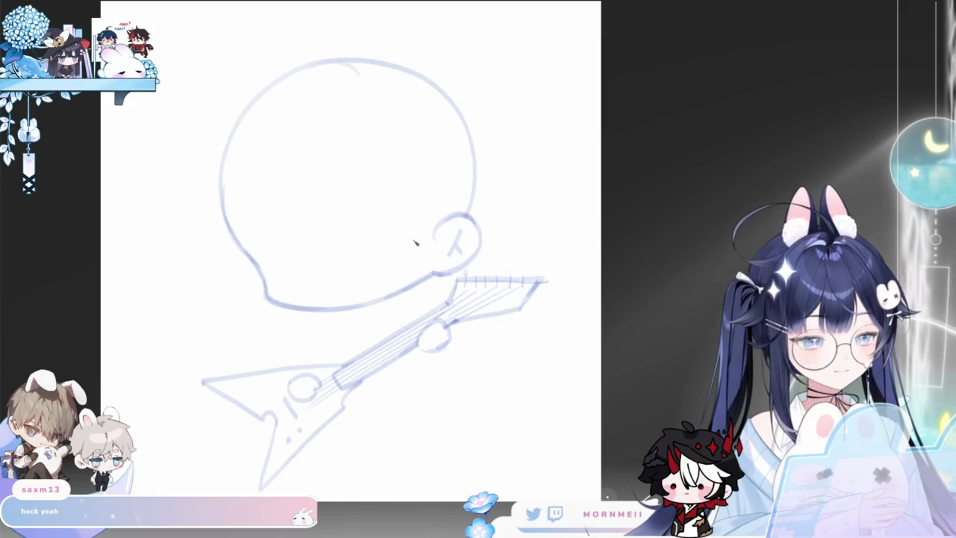
Step: Enlarge the brush, check the sketch mirrored, then rotate the canvas view
key("bracketright")
key("bracketright")
key("bracketright")
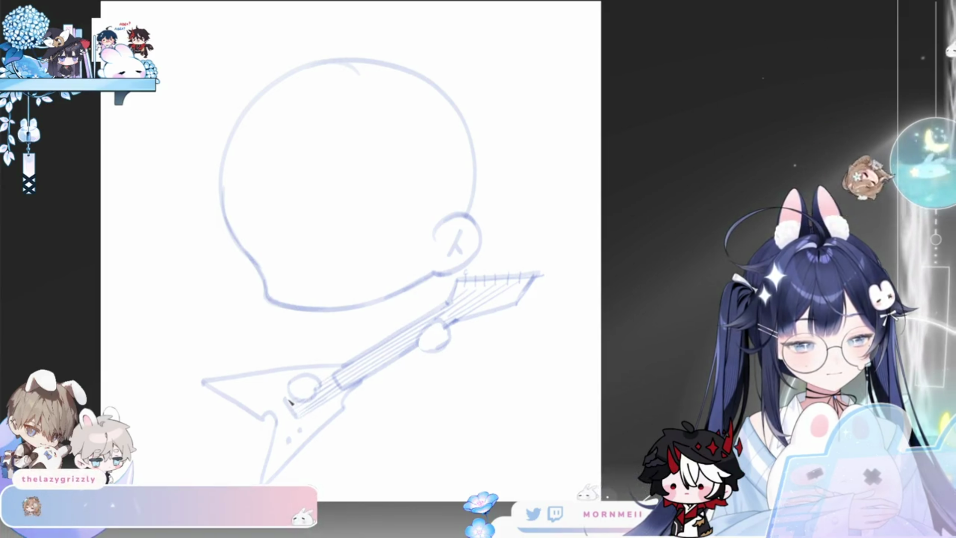
key("h")
key("h")
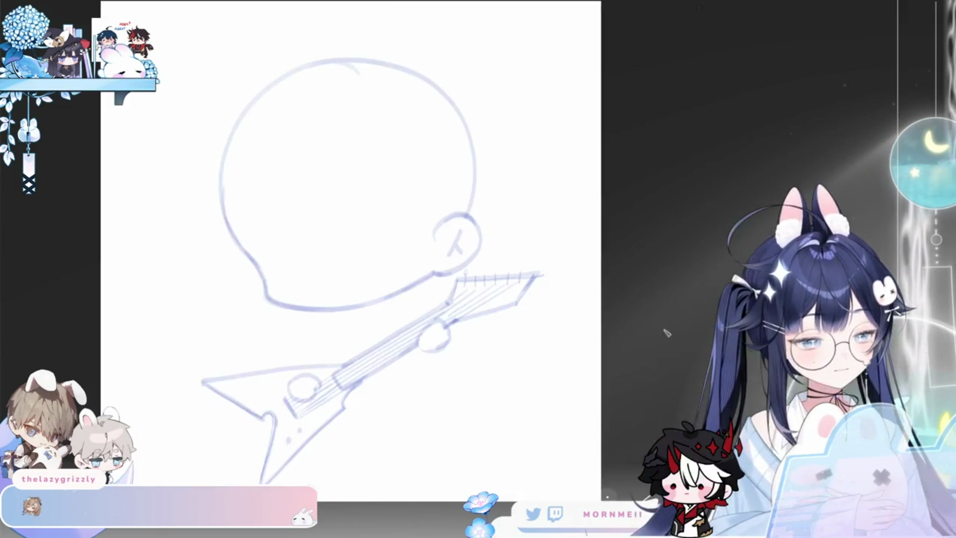
left_click_drag(354, 382, 454, 348)
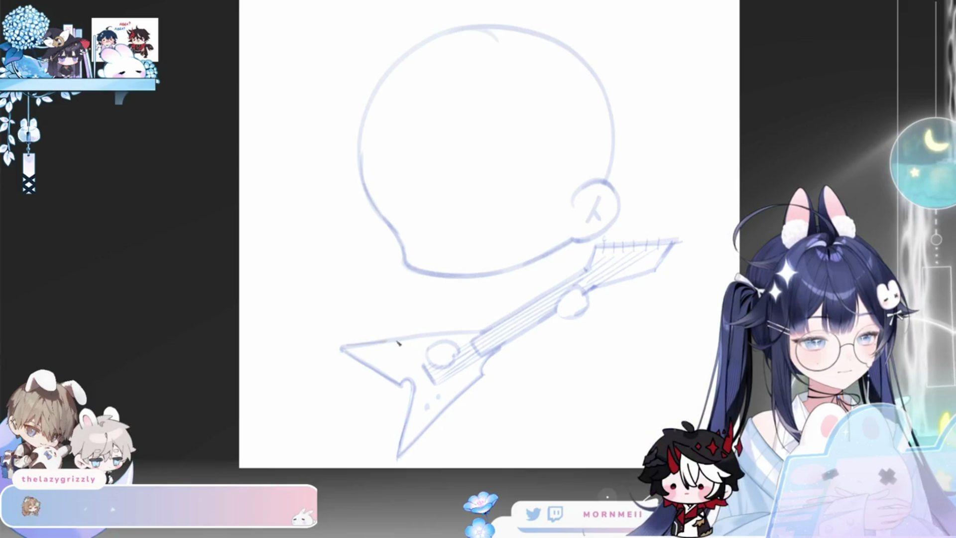
Step: Rework the arm reaching down under the head, undoing strokes that run too long
key("ctrl+0")
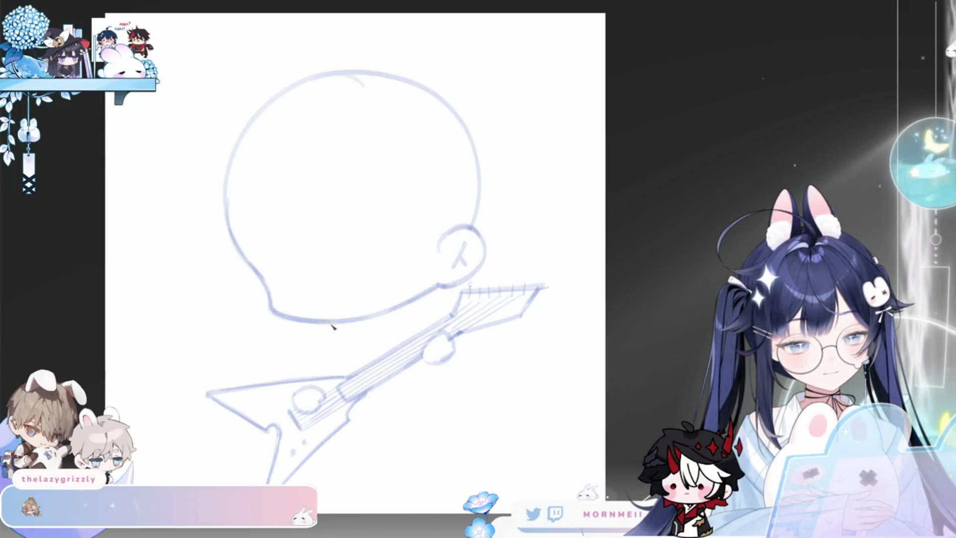
key("ctrl+z")
left_click_drag(336, 324, 302, 381)
left_click_drag(334, 330, 303, 353)
key("ctrl+z")
left_click_drag(334, 325, 310, 354)
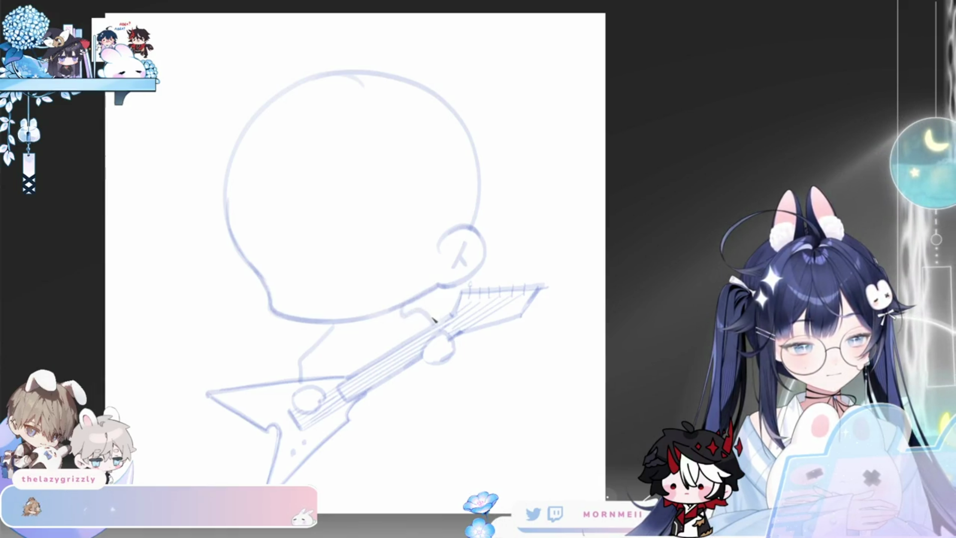
Step: Check the hand and arm proportions by mirroring the view back and forth
key("m")
key("m")
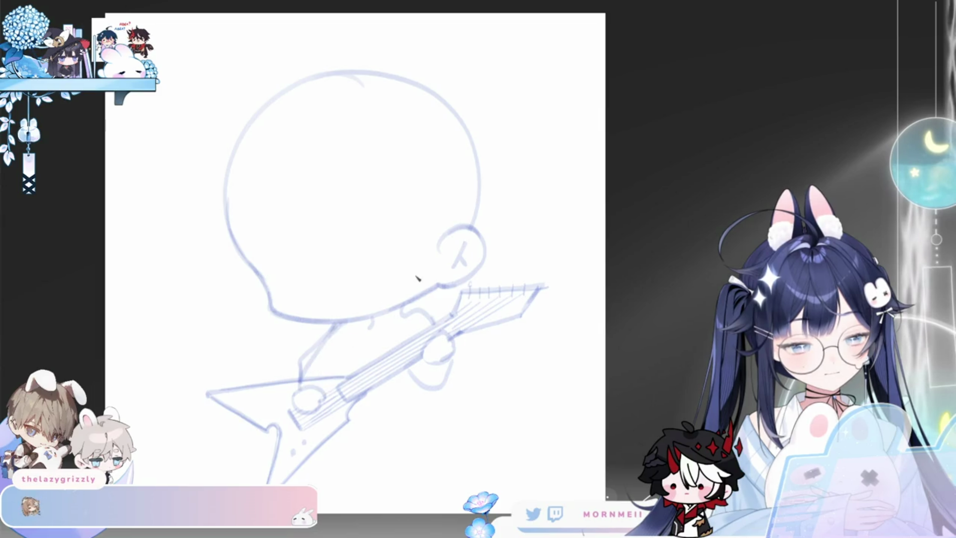
key("m")
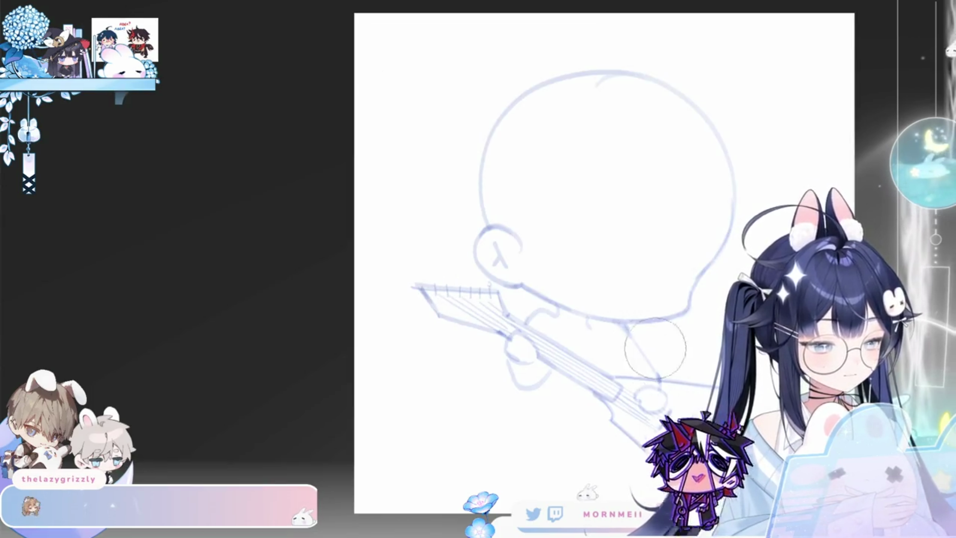
key("m")
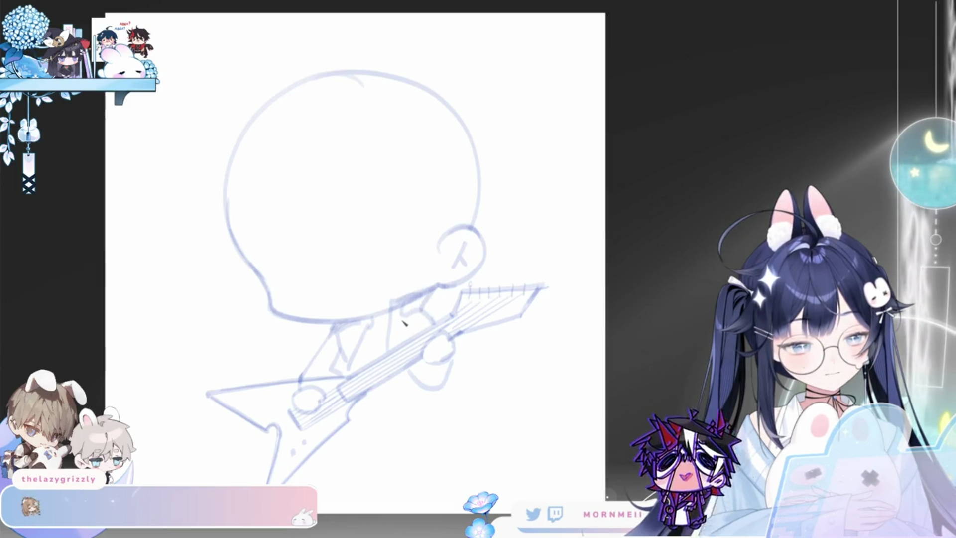
key("m")
key("m")
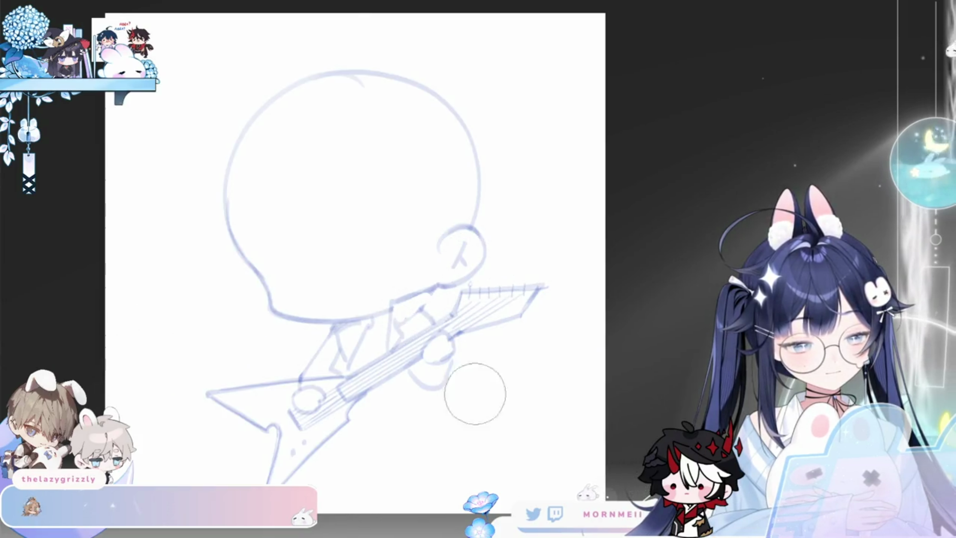
key("m")
key("m")
Step: Add an inner-ear line, a light body stroke and the curve under the gripping hand
left_click_drag(464, 243, 455, 263)
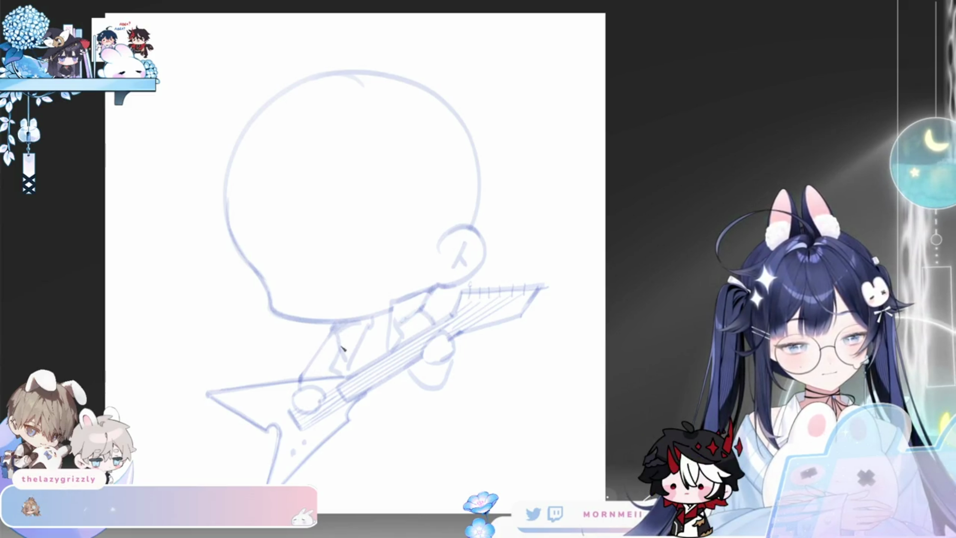
left_click_drag(299, 380, 325, 379)
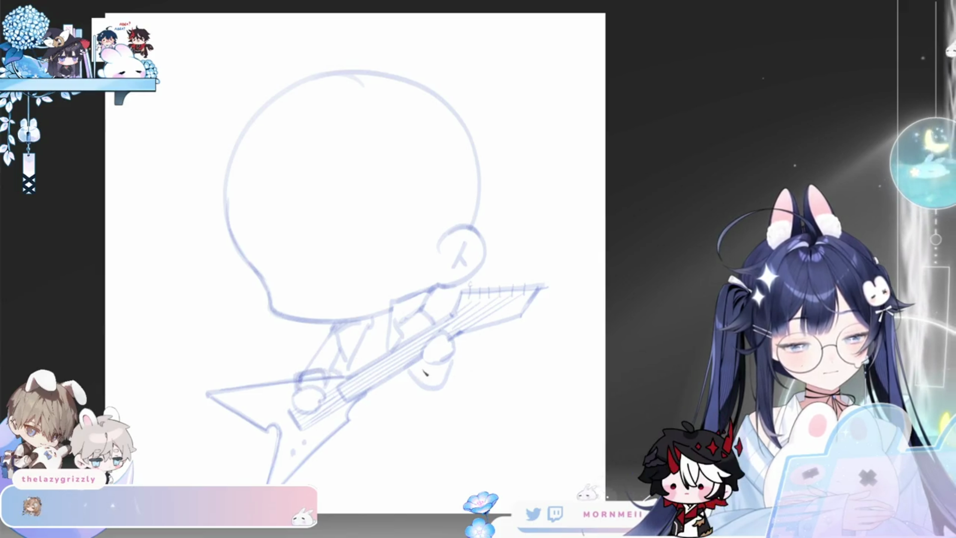
left_click_drag(426, 381, 459, 366)
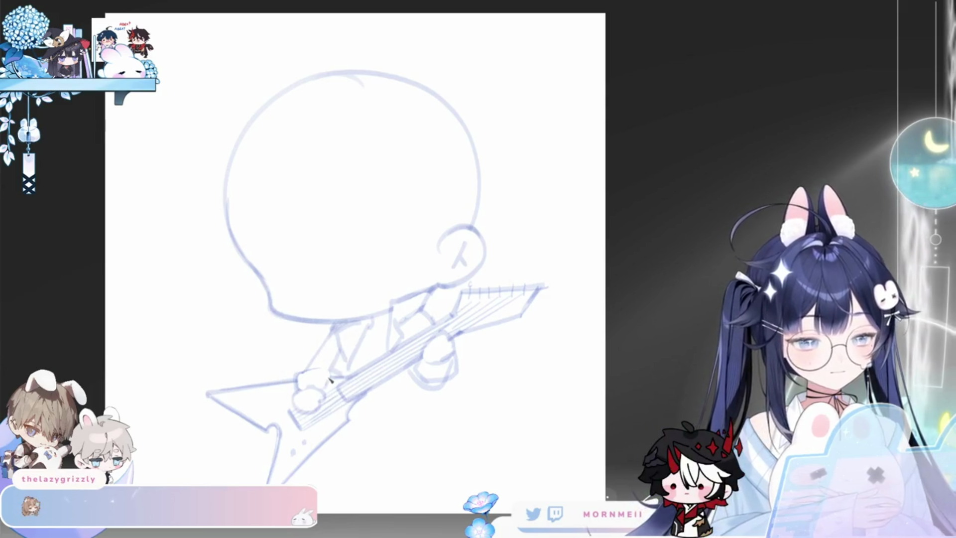
key("h")
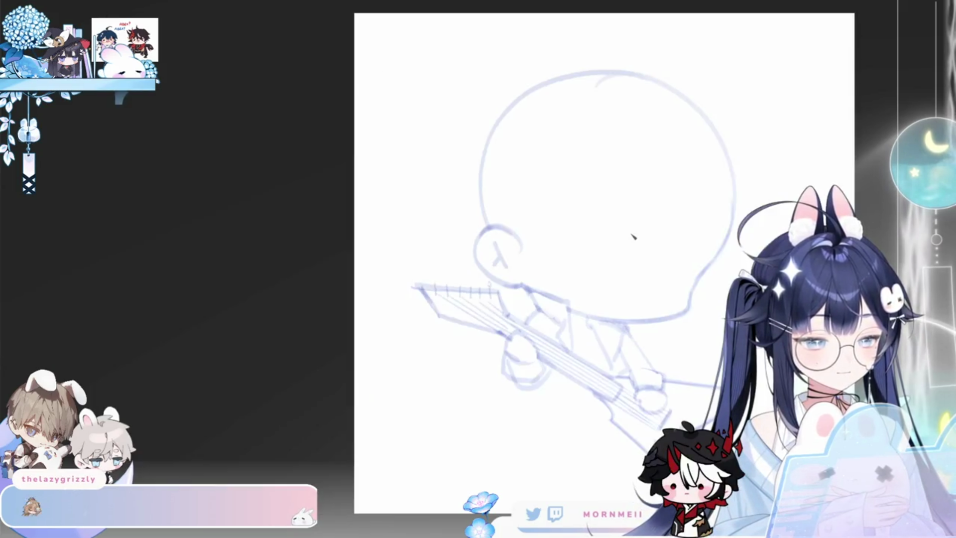
key("h")
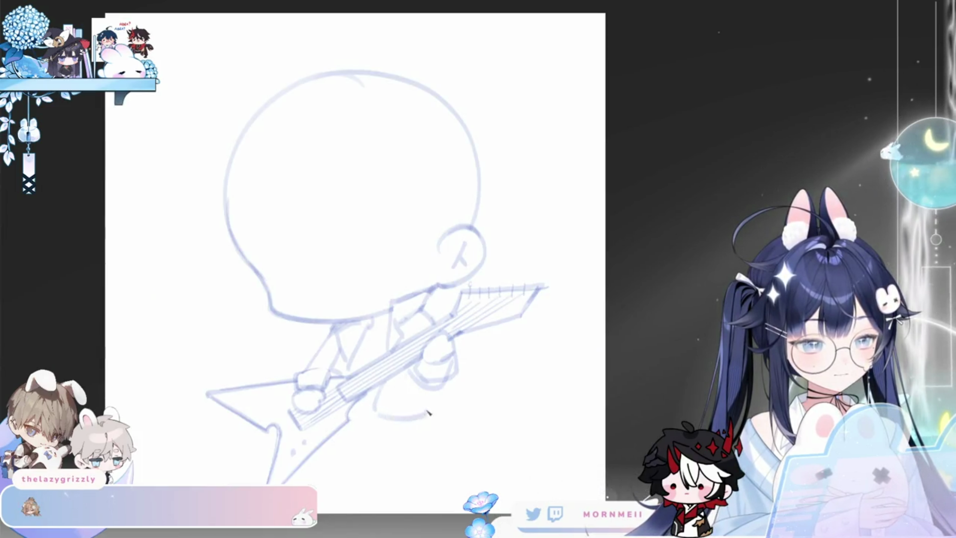
Step: Redraw the body's lower edge and undo a stray curved stroke inside the head
left_click_drag(385, 403, 446, 388)
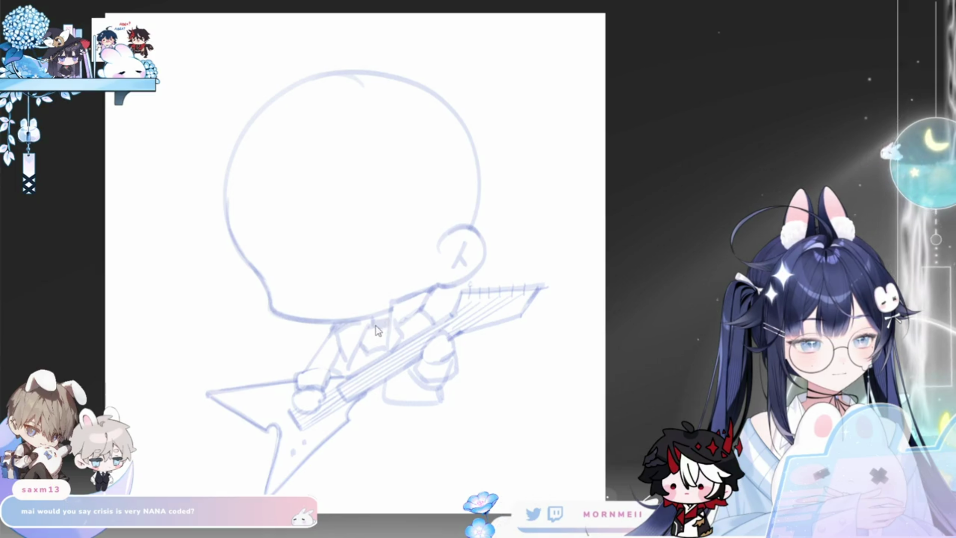
key("m")
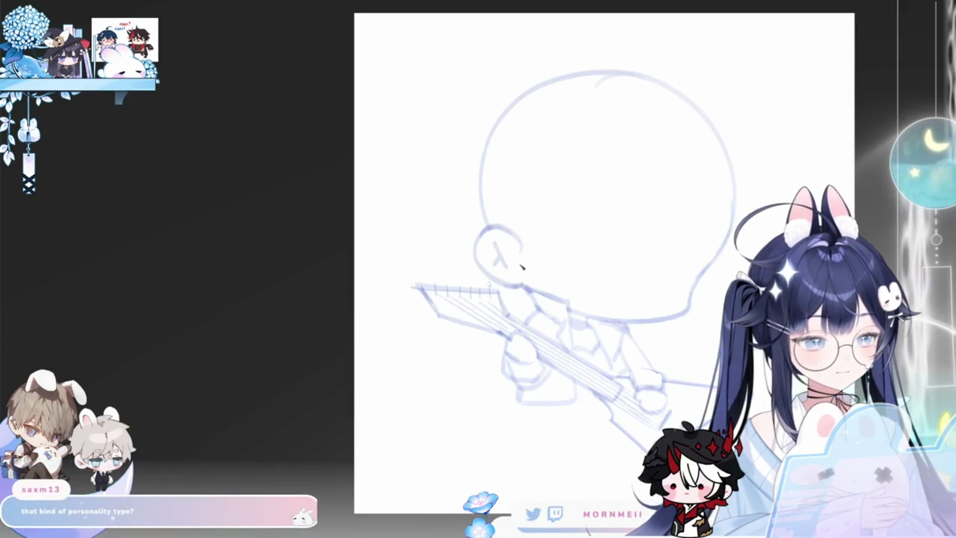
key("m")
left_click_drag(323, 174, 306, 282)
key("ctrl+z")
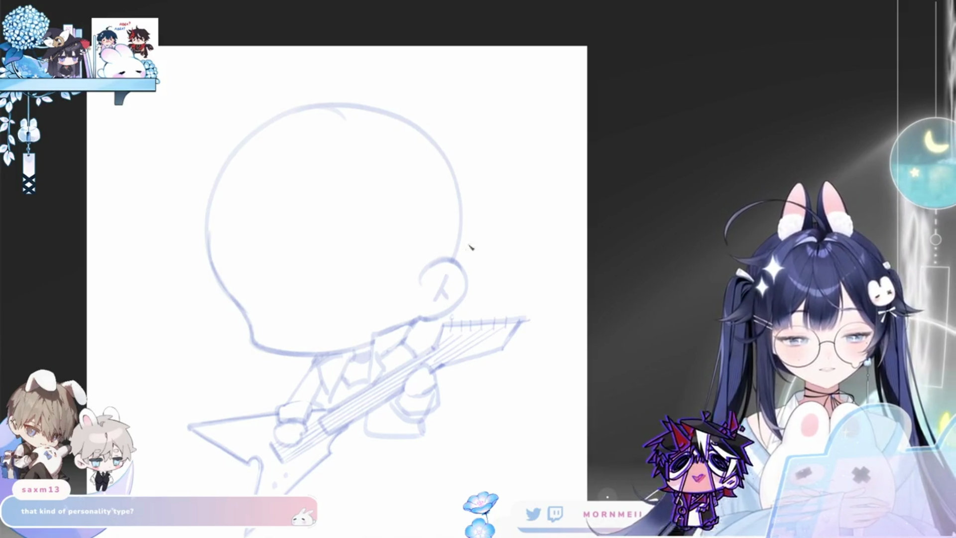
Step: Add tuning pegs on the headstock and detail strokes on the shirt collar
left_click_drag(472, 315, 484, 320)
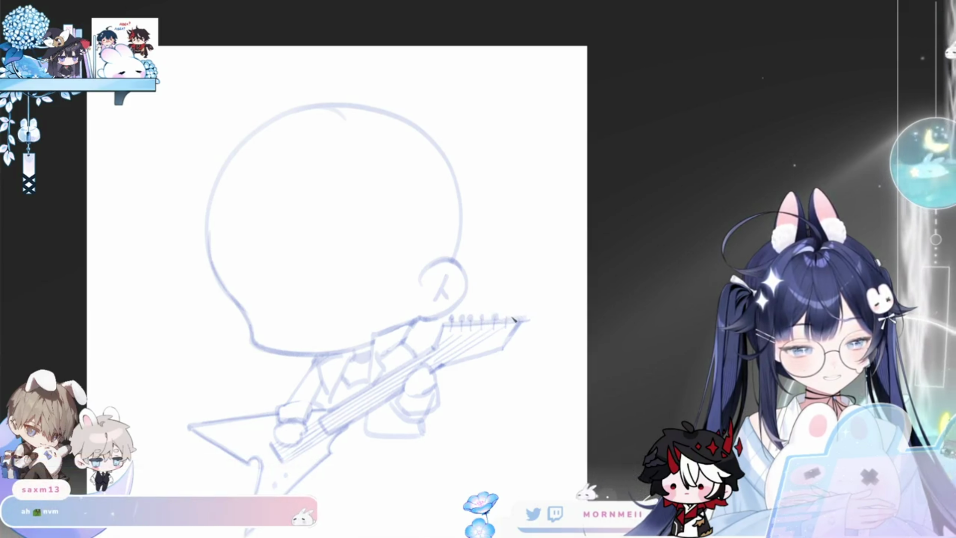
key("m")
key("m")
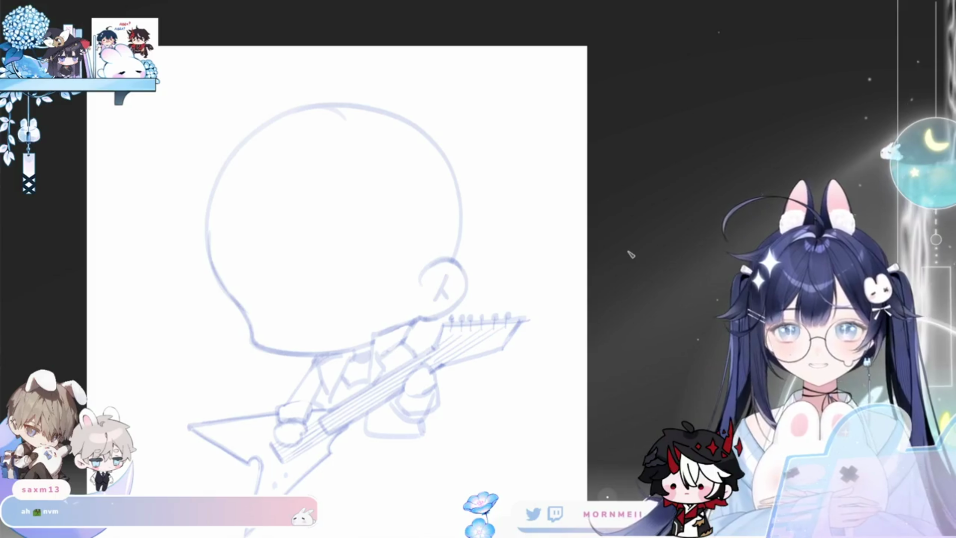
key("m")
key("m")
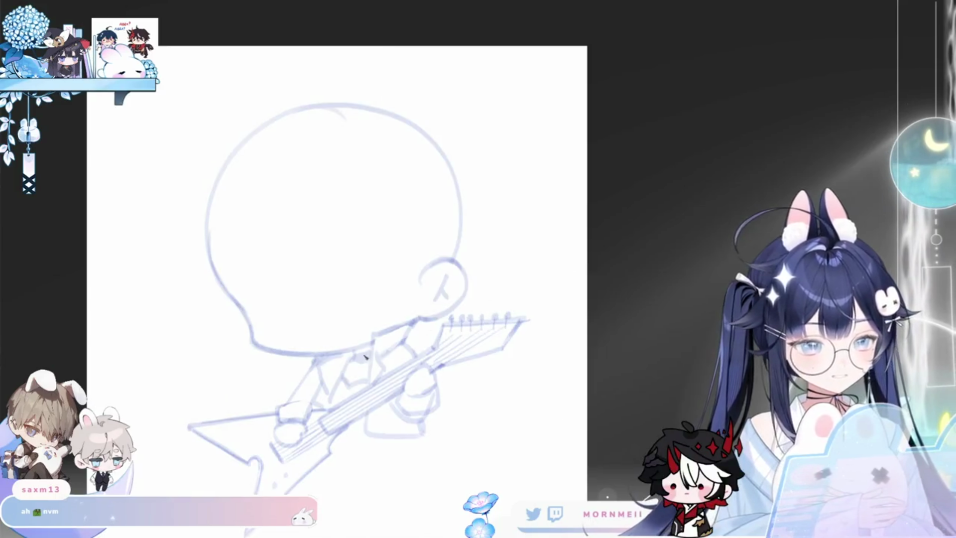
left_click_drag(333, 368, 313, 407)
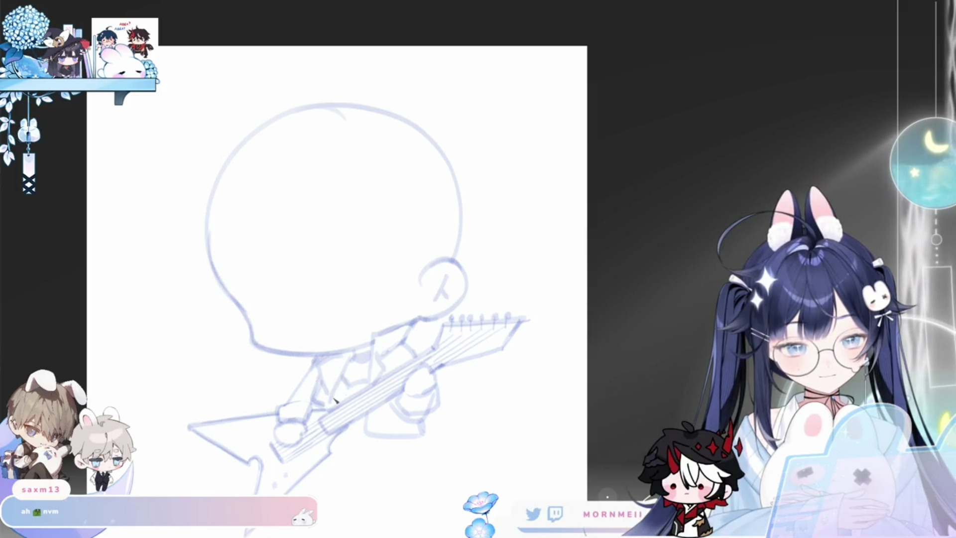
key("m")
key("m")
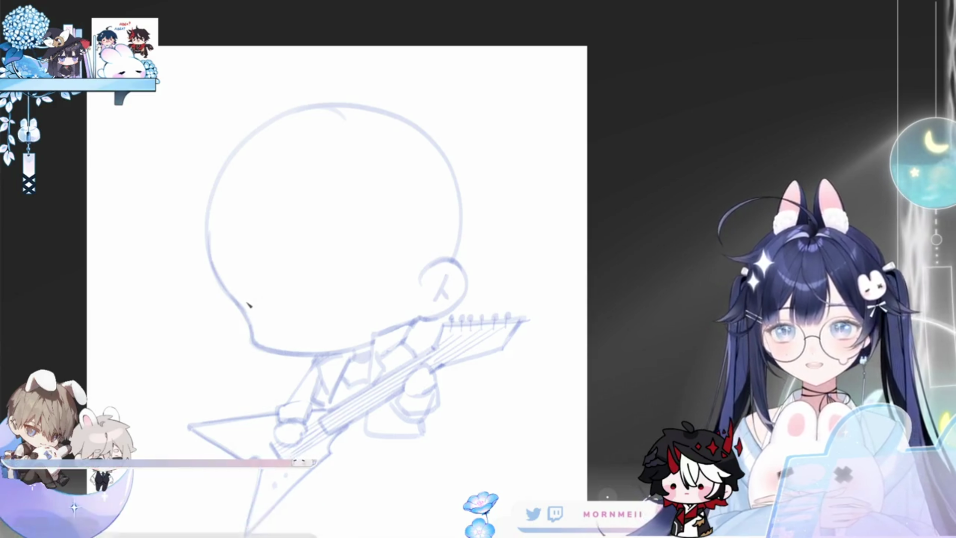
Step: Sketch the left eye, try the right eye's upper lid and side mark, then shrink the brush
mouse_move(241, 295)
left_mouse_down()
mouse_move(279, 310)
mouse_move(272, 318)
mouse_move(254, 306)
left_mouse_up()
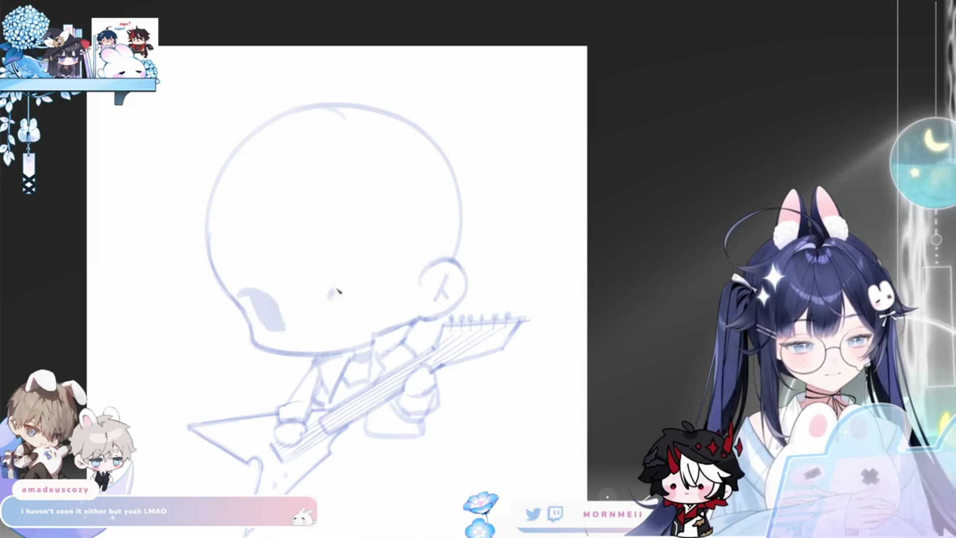
left_click_drag(366, 290, 387, 278)
key("ctrl+z")
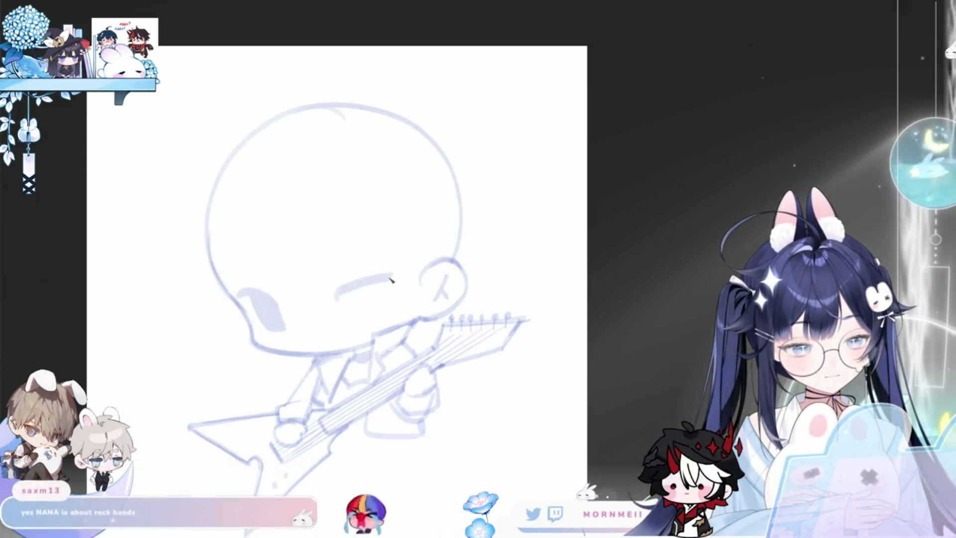
left_click_drag(329, 302, 387, 283)
key("ctrl+z")
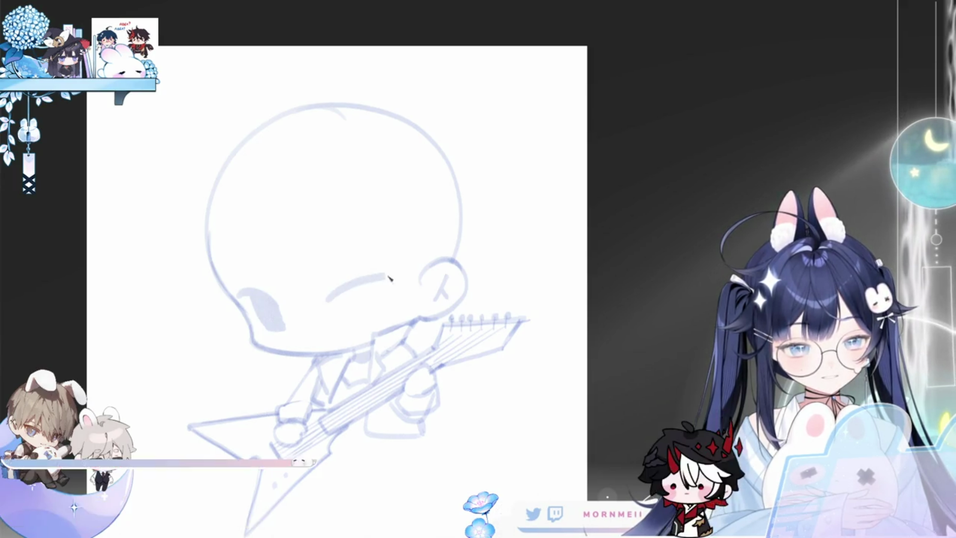
mouse_move(367, 309)
left_mouse_down()
mouse_move(374, 289)
mouse_move(360, 317)
left_mouse_up()
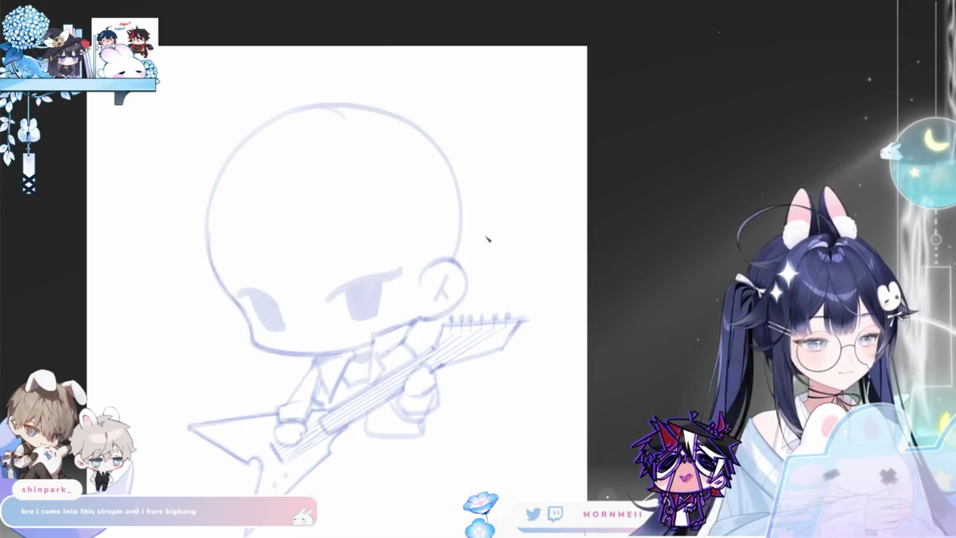
key("bracketleft")
key("bracketleft")
key("bracketleft")
key("bracketleft")
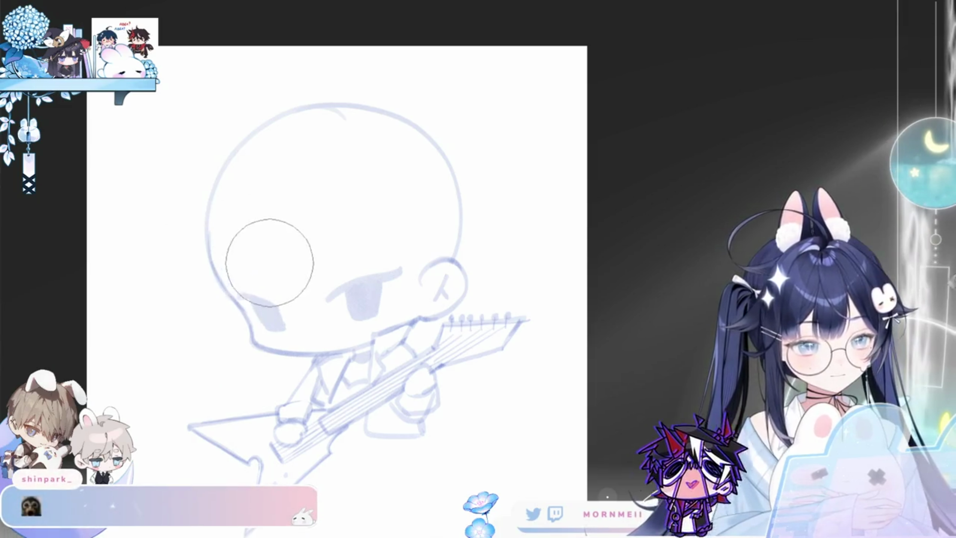
scroll(334, 301, "up", 2)
scroll(334, 302, "up", 1)
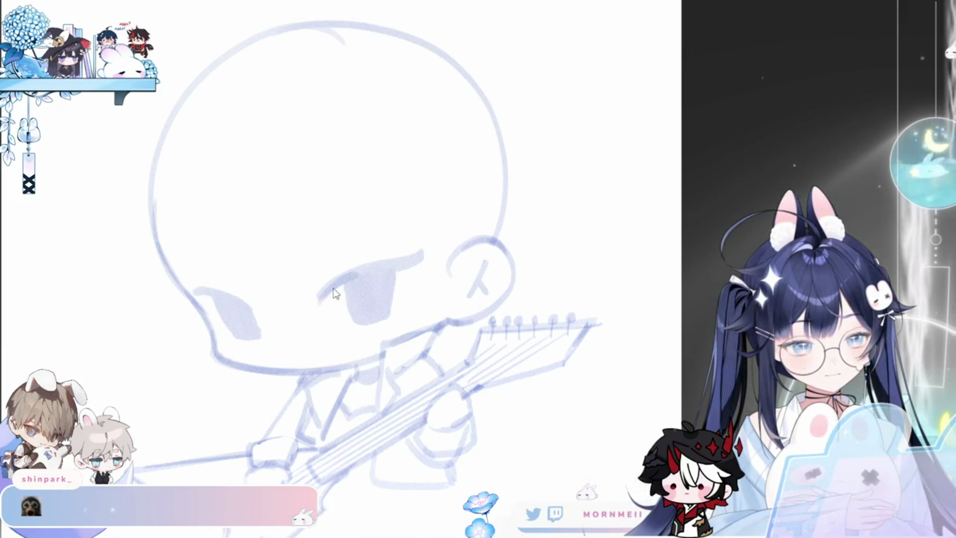
Step: With a halved brush, redraw and darken the right eye's upper eyelid
key("bracketleft")
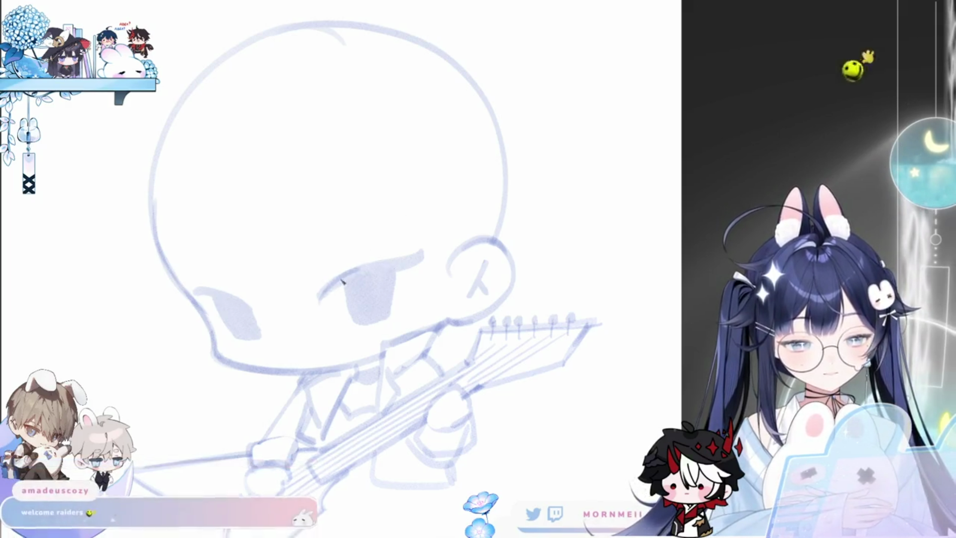
mouse_move(393, 265)
left_mouse_down()
mouse_move(338, 290)
mouse_move(398, 262)
left_mouse_up()
left_click_drag(327, 298, 401, 268)
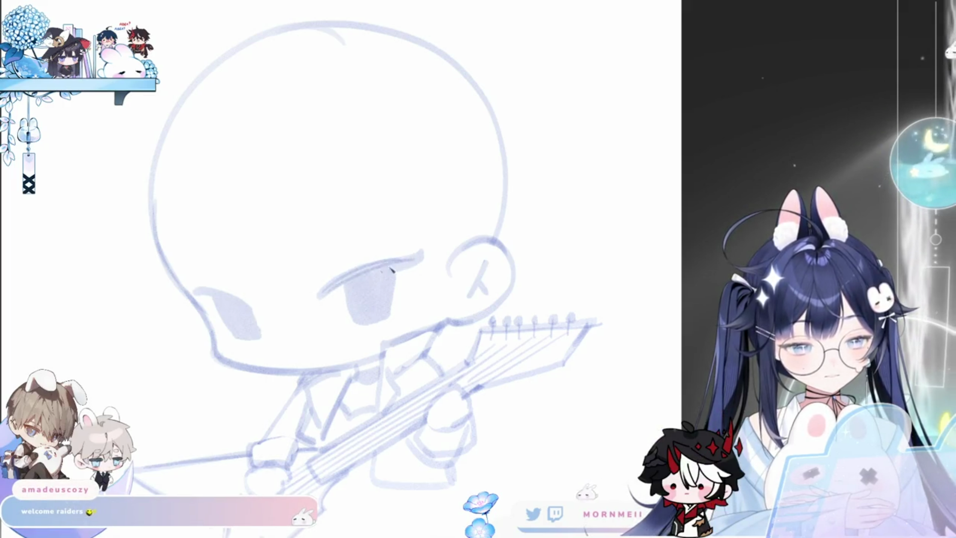
key("h")
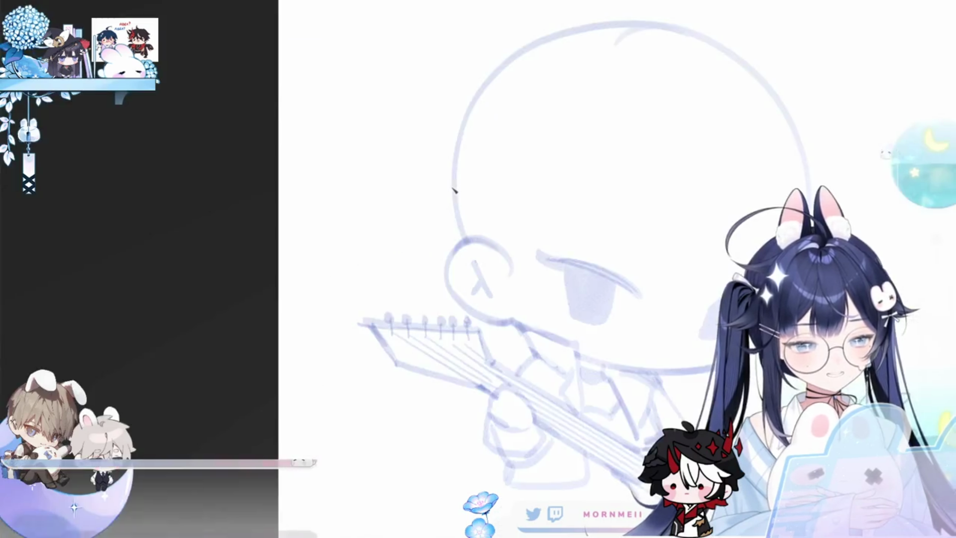
key("h")
left_click_drag(334, 292, 411, 271)
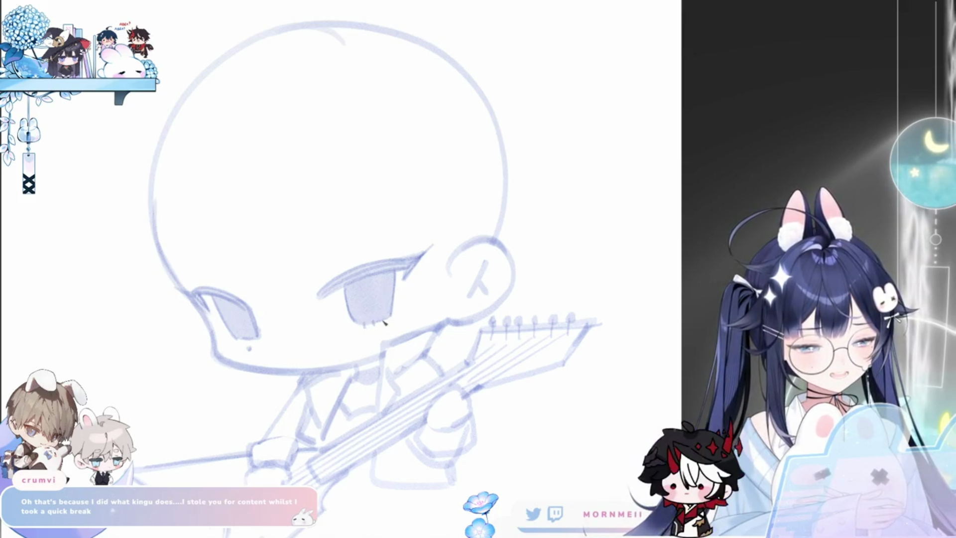
Step: Check the face mirrored, then bolden the outer edge of the ear
key("h")
key("h")
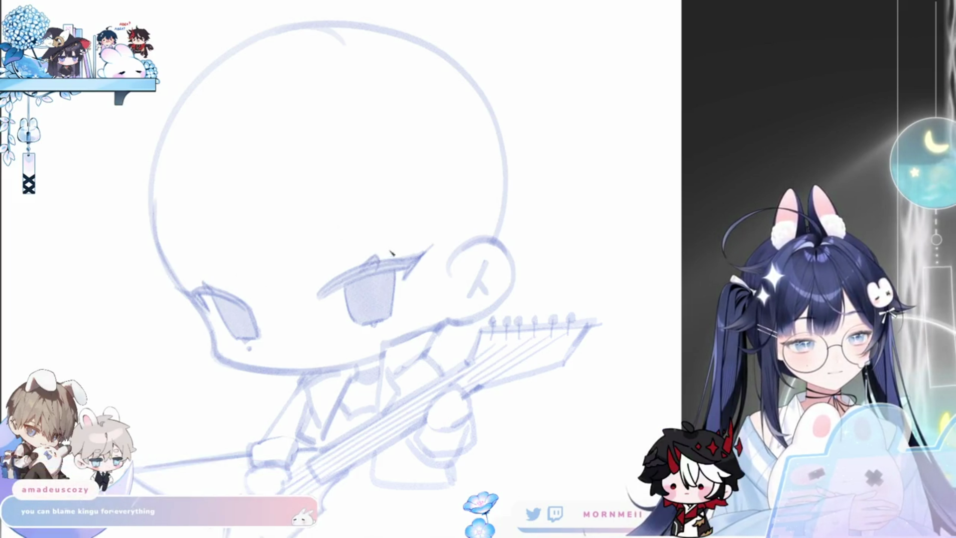
key("h")
key("h")
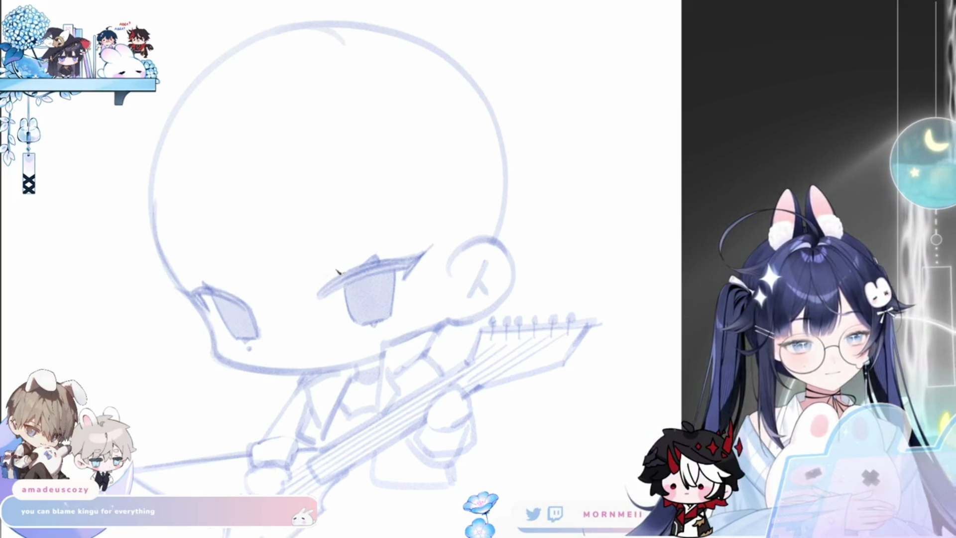
key("h")
key("h")
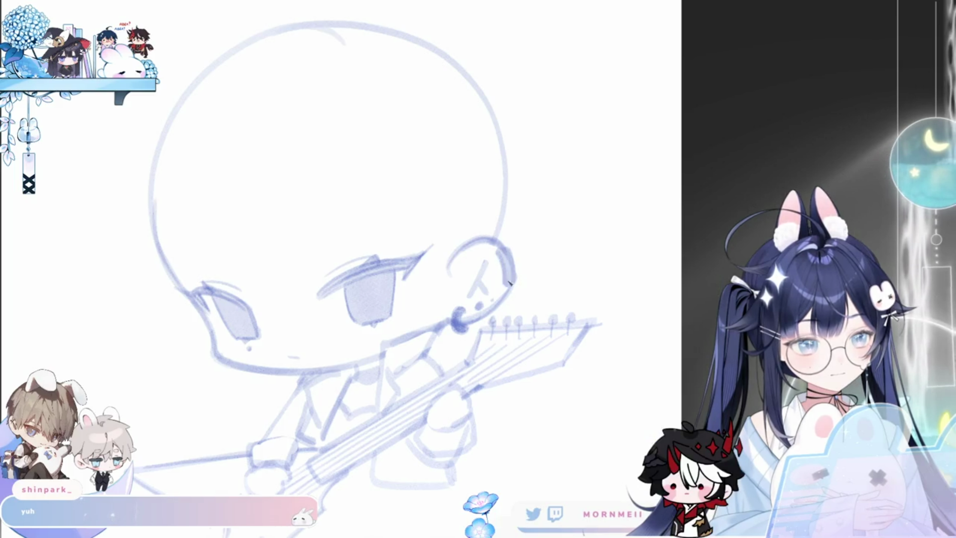
left_click_drag(505, 275, 508, 250)
key("h")
key("h")
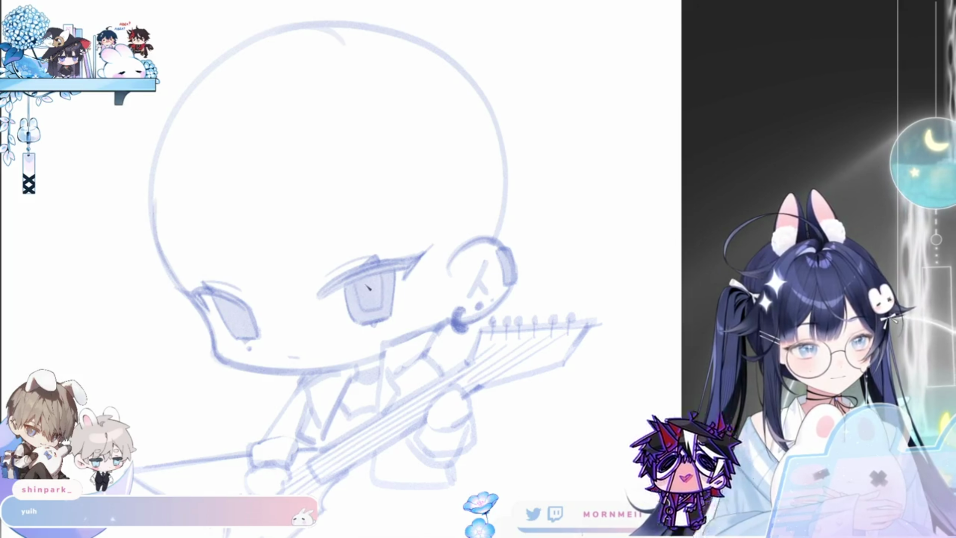
Step: Hatch diagonal shading inside the right eye
left_click_drag(365, 278, 385, 310)
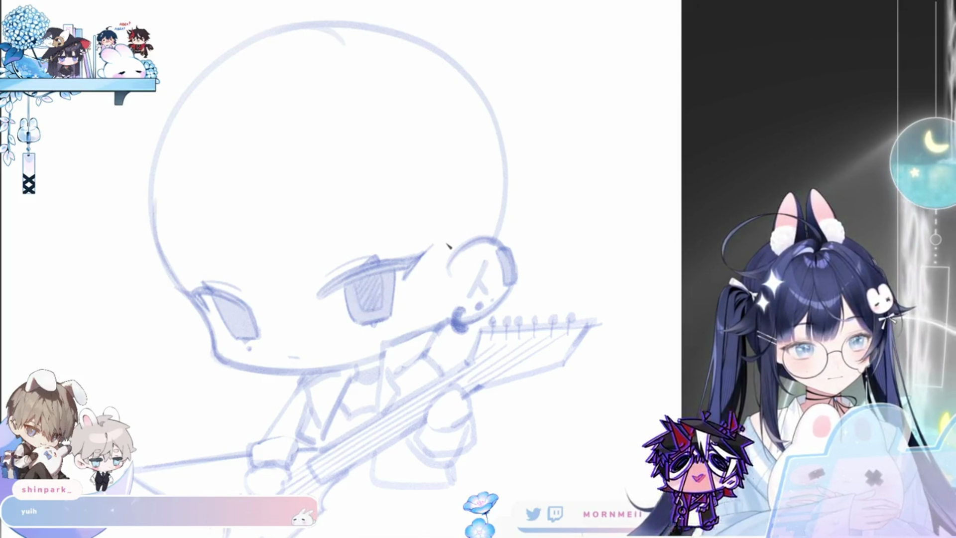
key("h")
key("h")
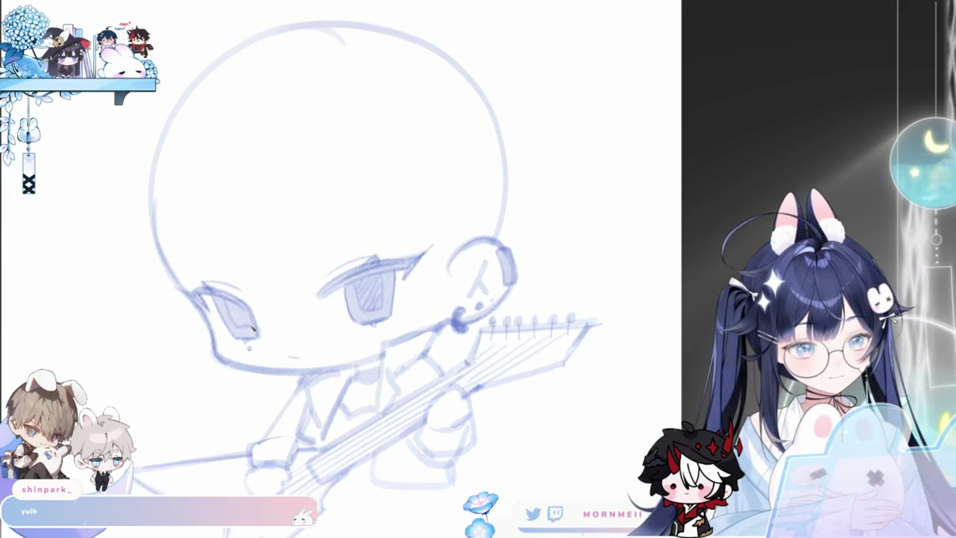
scroll(329, 261, "down", 2)
scroll(401, 297, "down", 2)
scroll(401, 298, "up", 3)
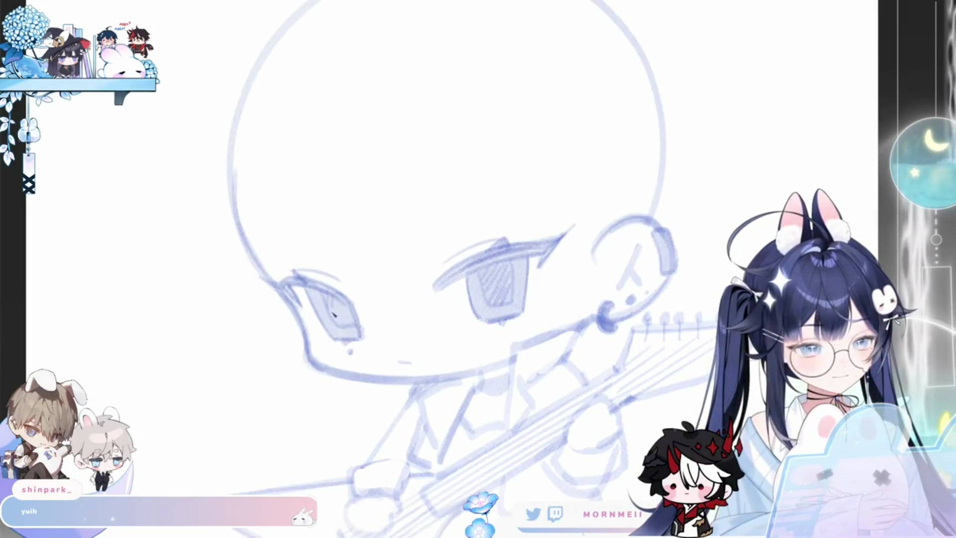
scroll(537, 316, "down", 2)
scroll(537, 290, "up", 2)
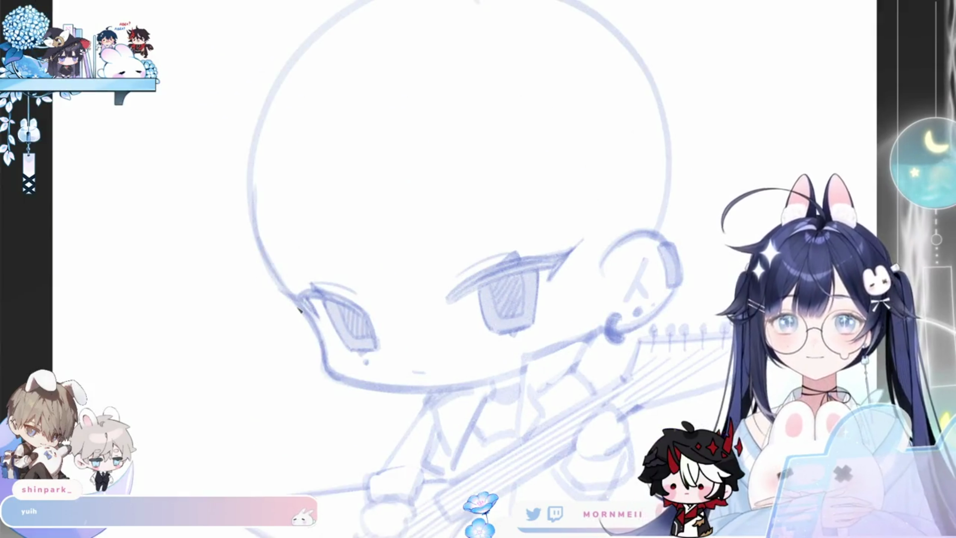
Step: Draw two small oval marks on the forehead, redoing the right one
key("h")
key("h")
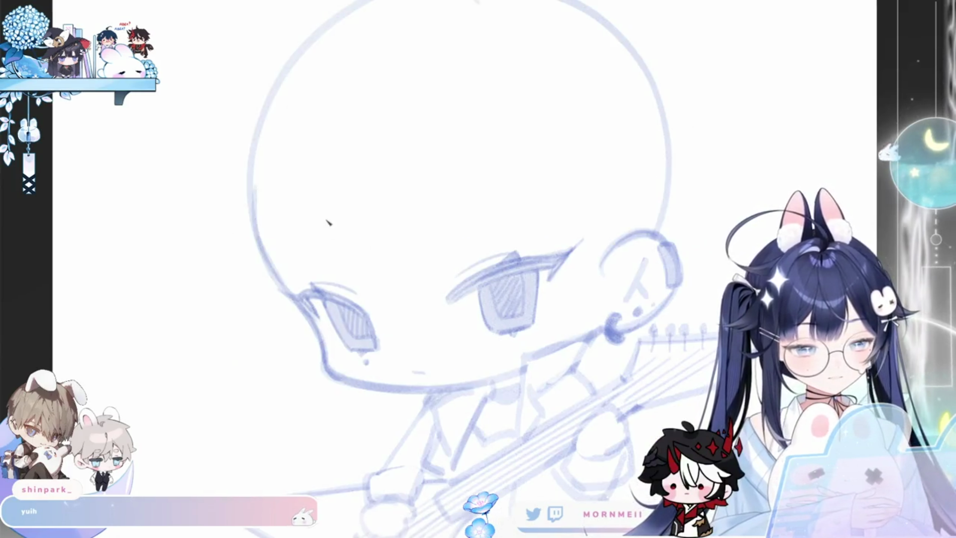
key("ctrl+z")
left_click_drag(306, 221, 335, 223)
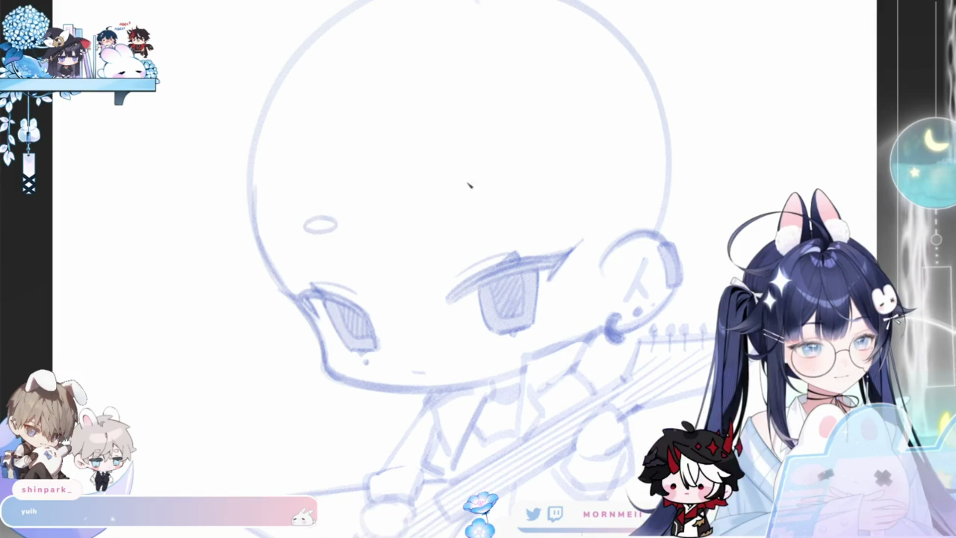
left_click_drag(464, 187, 448, 198)
key("ctrl+z")
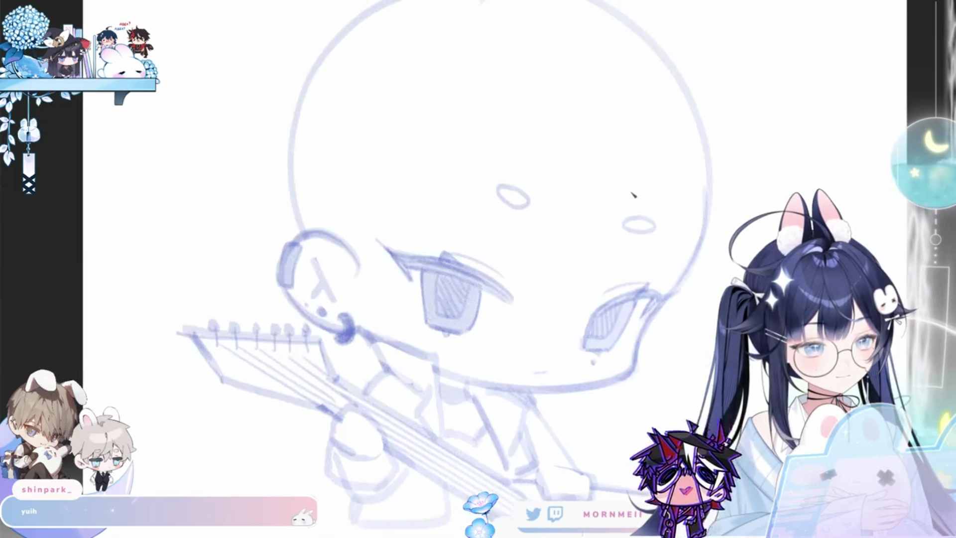
key("h")
key("h")
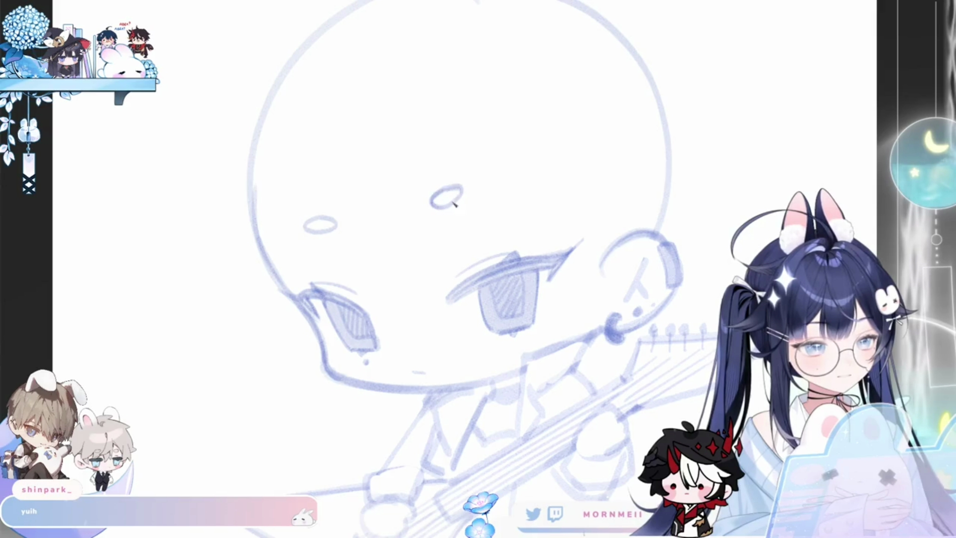
Step: Review the whole page mirrored and normal, then start transforming the entire sketch
key("ctrl+0")
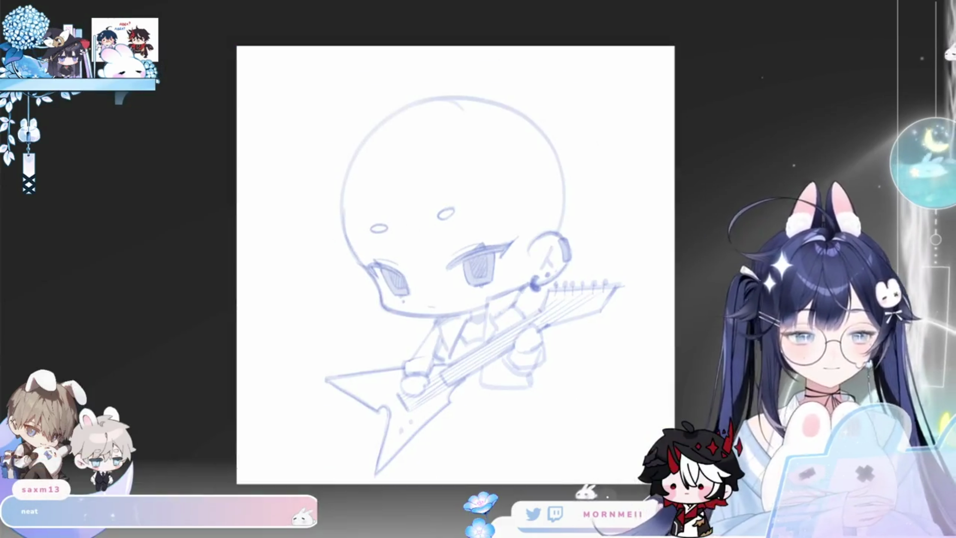
key("h")
key("h")
scroll(497, 312, "up", 2)
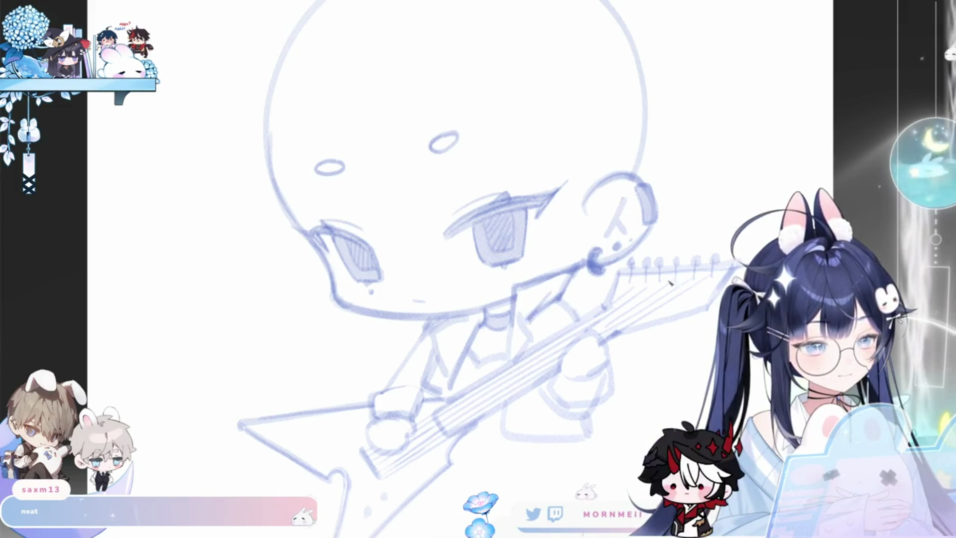
key("h")
key("h")
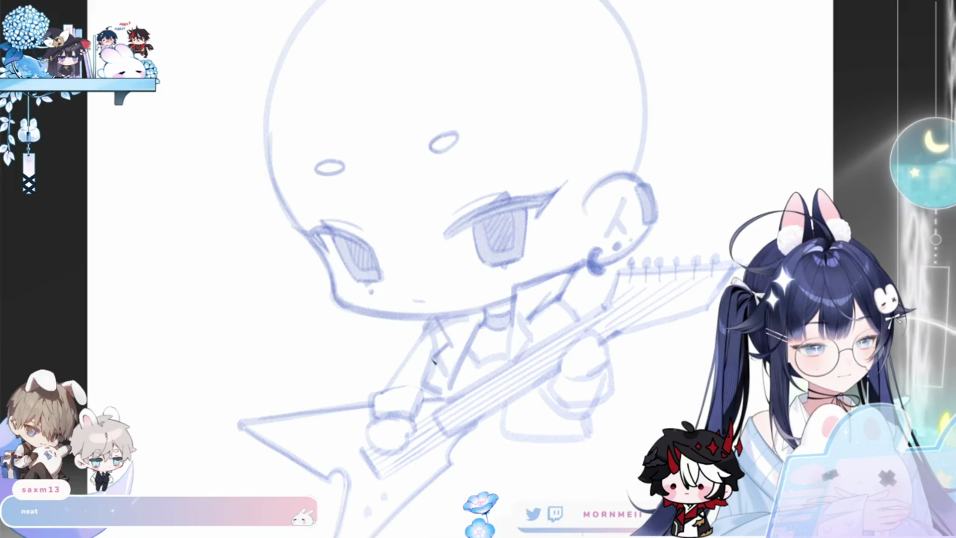
key("h")
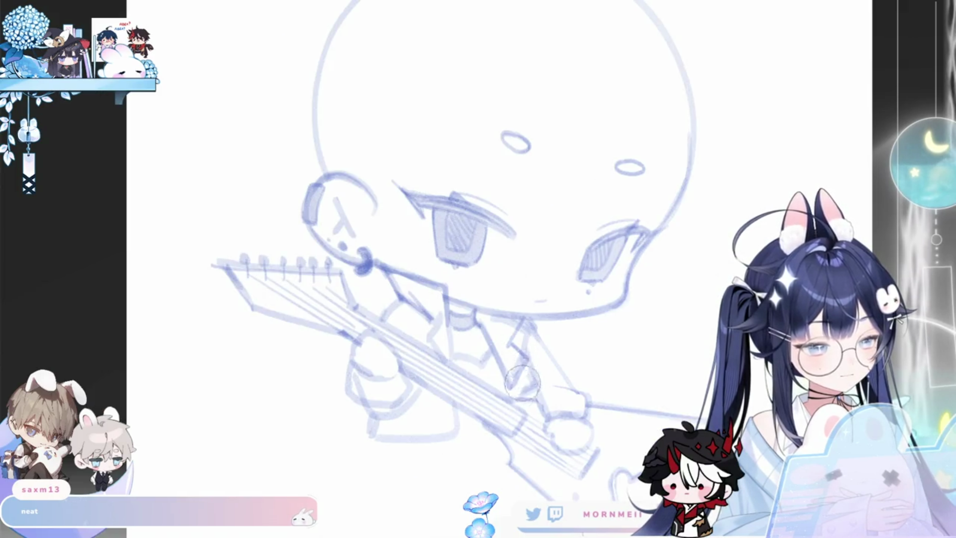
key("h")
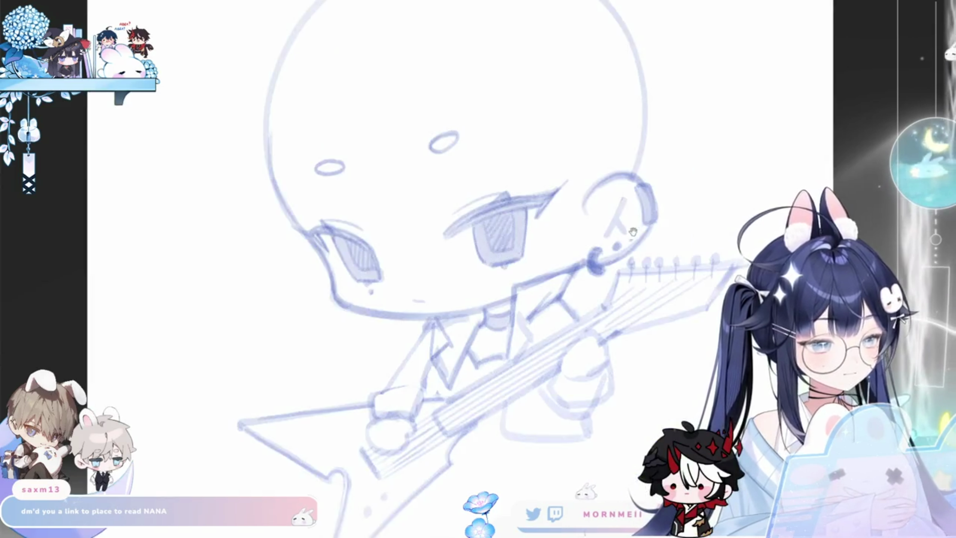
left_click_drag(400, 219, 400, 263)
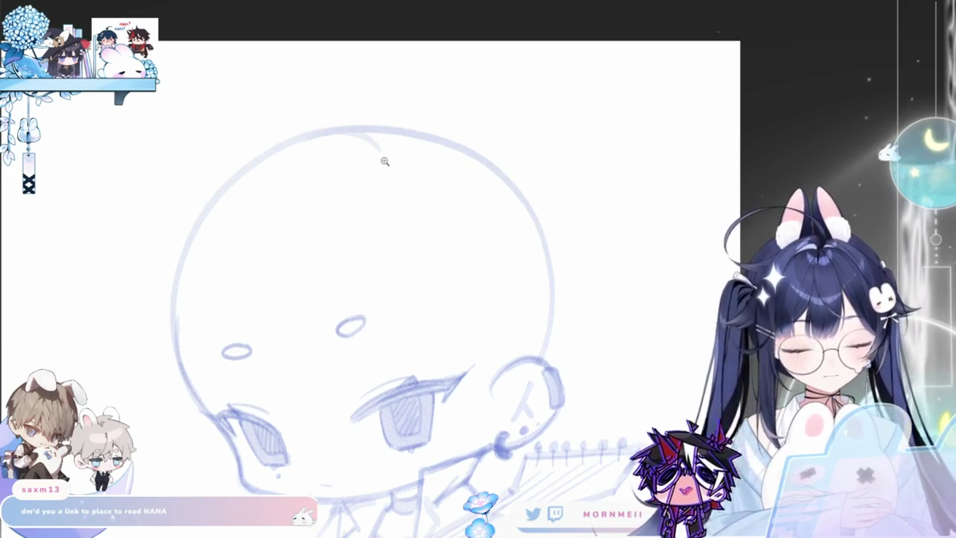
key("ctrl+0")
key("ctrl+t")
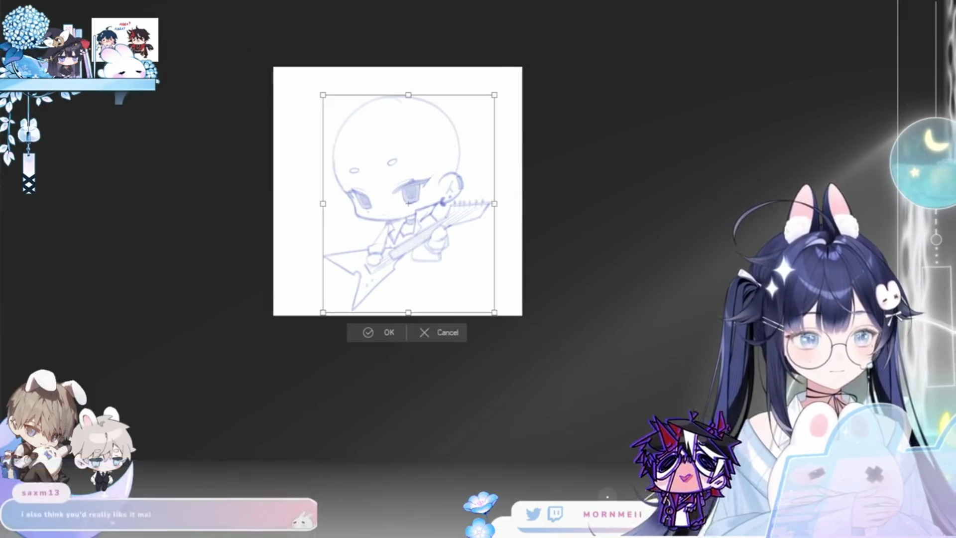
Step: Scale the sketch up, move it lower, tilt it slightly clockwise and apply
left_click_drag(408, 316, 401, 352)
left_click_drag(443, 300, 439, 331)
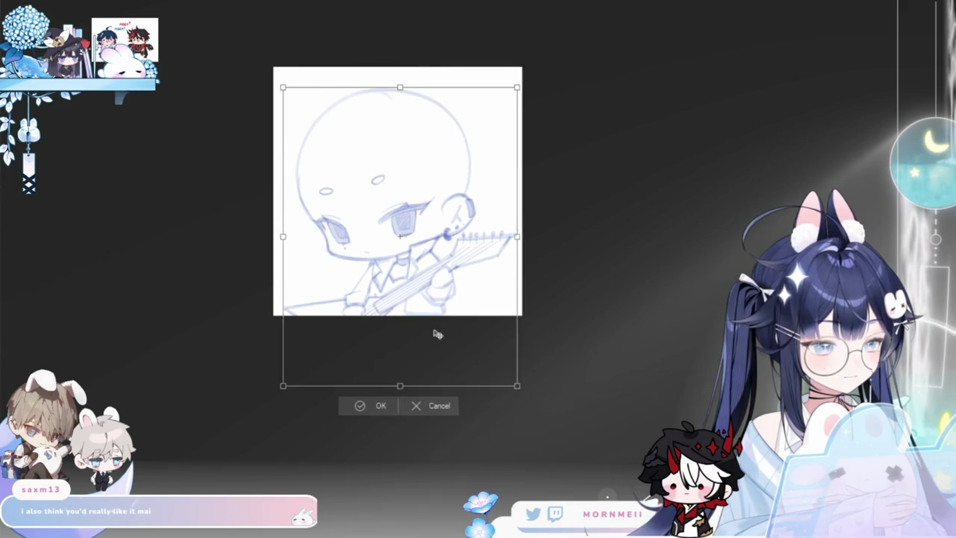
left_click_drag(573, 270, 461, 338)
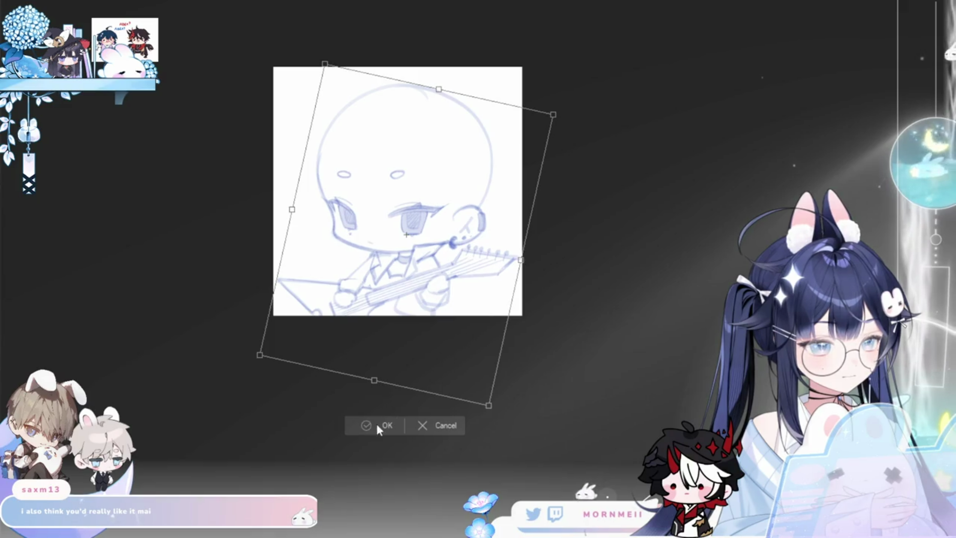
key("Return")
key("h")
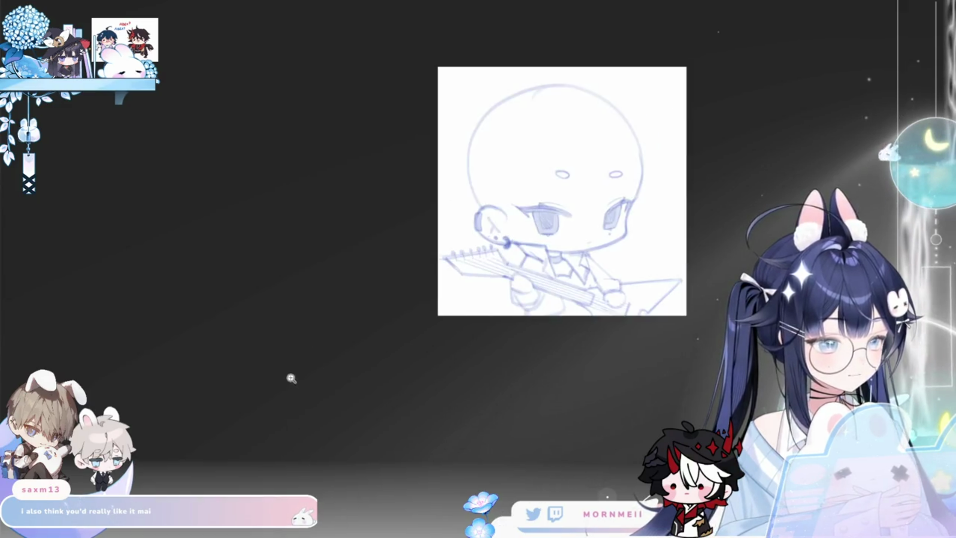
key("h")
scroll(470, 107, "up", 3)
scroll(363, 60, "up", 1)
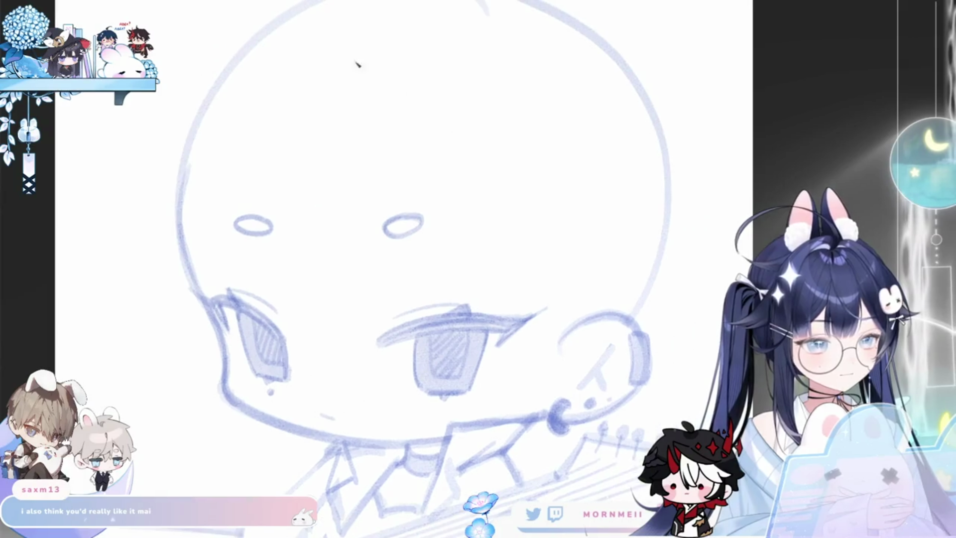
Step: Try bang strokes over the face and keep one long strand down it
key("ctrl+z")
left_click_drag(278, 128, 319, 341)
left_click_drag(299, 183, 370, 378)
key("ctrl+z")
key("ctrl+z")
left_click_drag(292, 99, 352, 381)
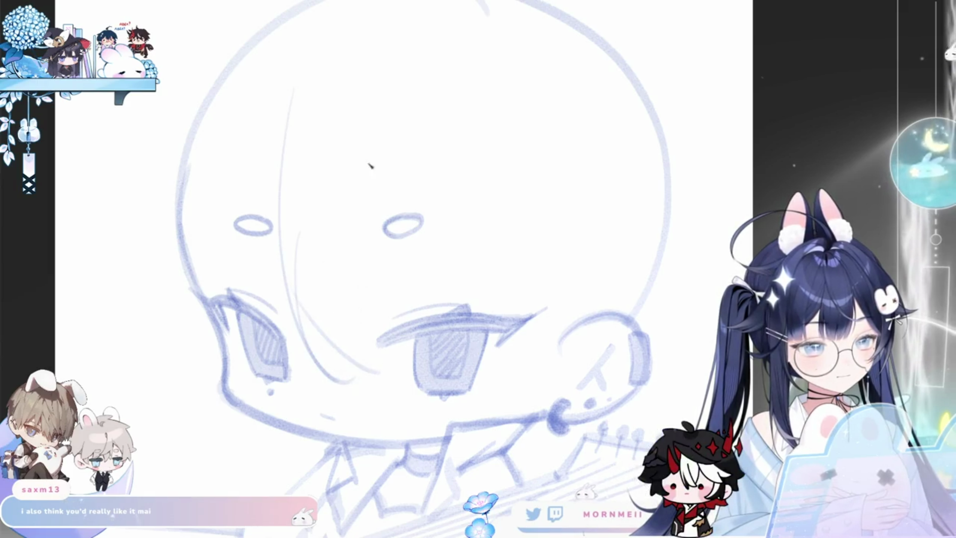
Step: Add two neighbouring bang strands falling over the right eye
left_click_drag(383, 155, 369, 357)
left_click_drag(392, 138, 371, 338)
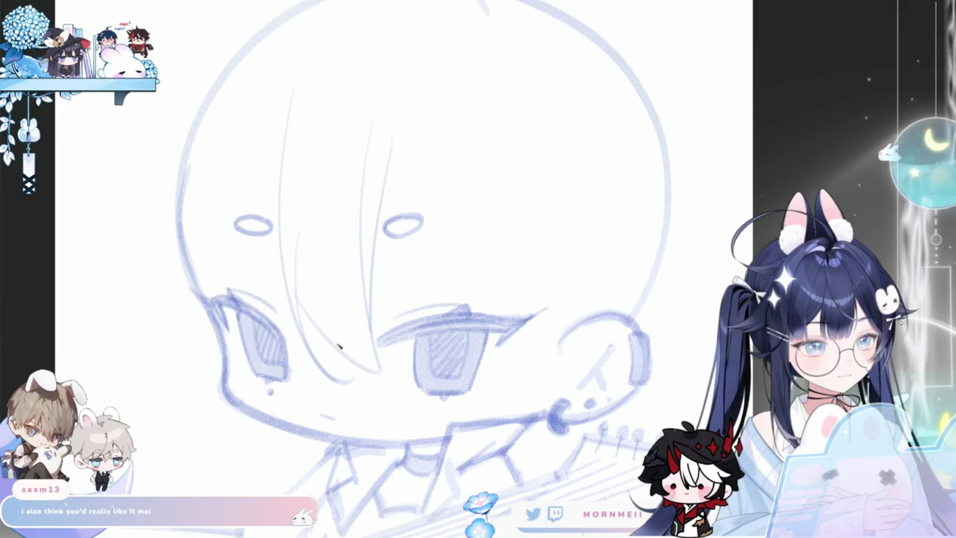
key("h")
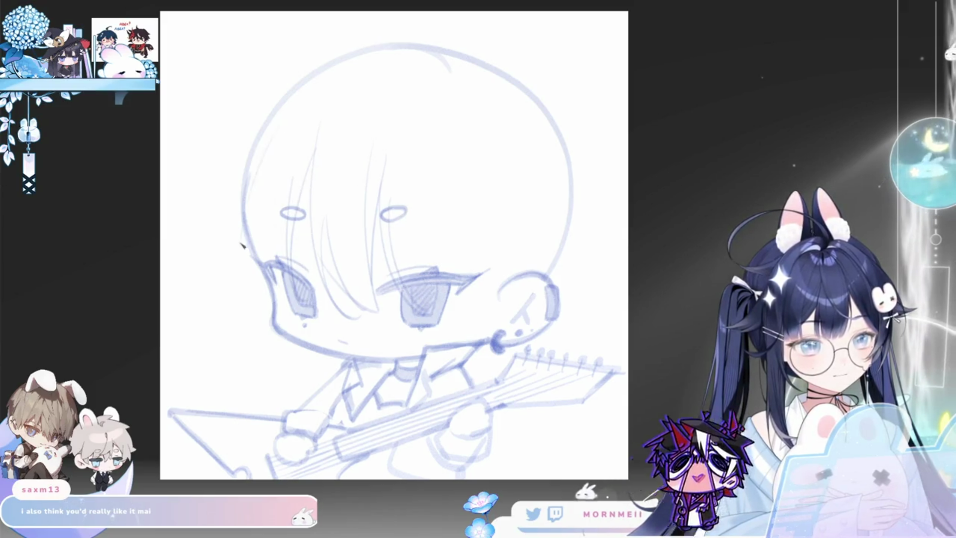
Step: Draw a hair strand down the left of the head, undo stray ones and enlarge the brush
left_click_drag(247, 152, 228, 295)
key("h")
key("h")
key("ctrl+z")
key("ctrl+z")
key("ctrl+z")
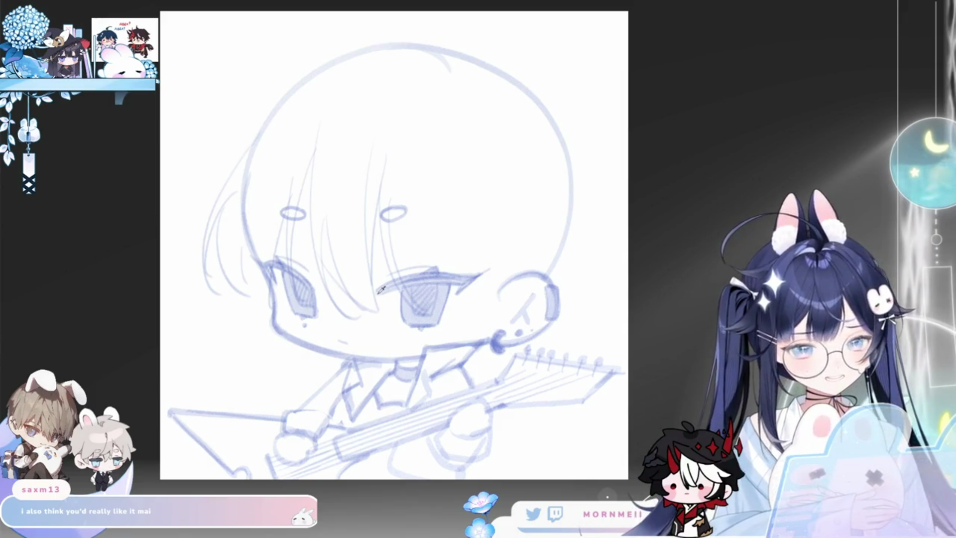
key("bracketright")
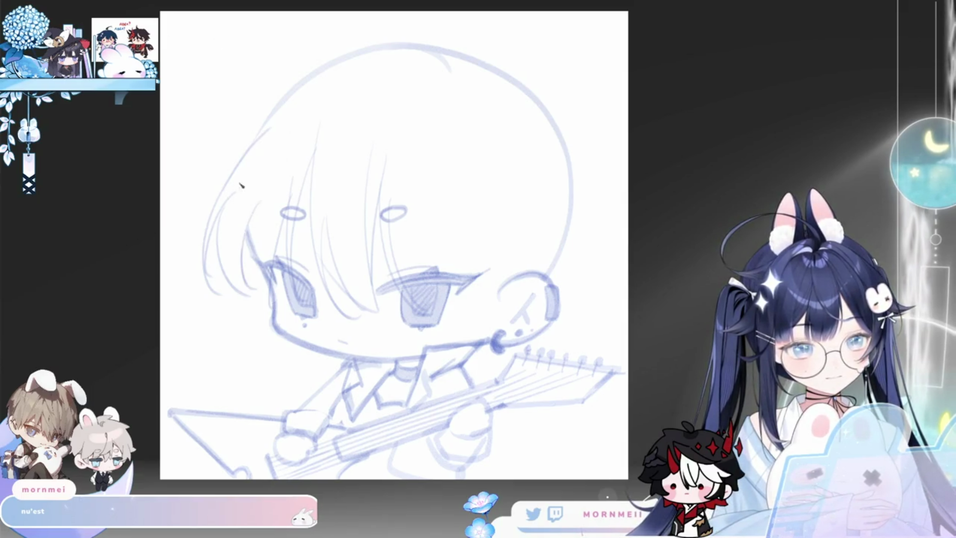
key("m")
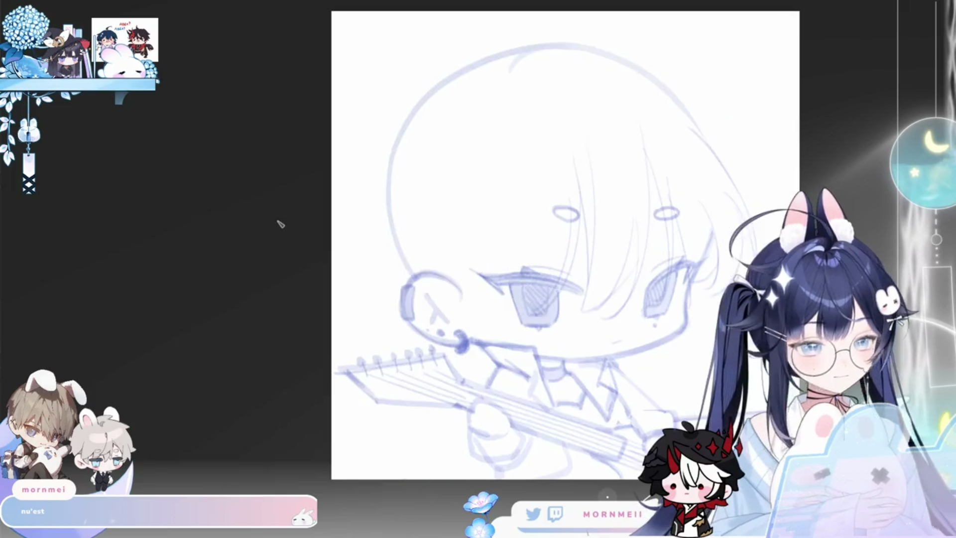
Step: Unmirror the view and add an upward hair strand over the face
key("m")
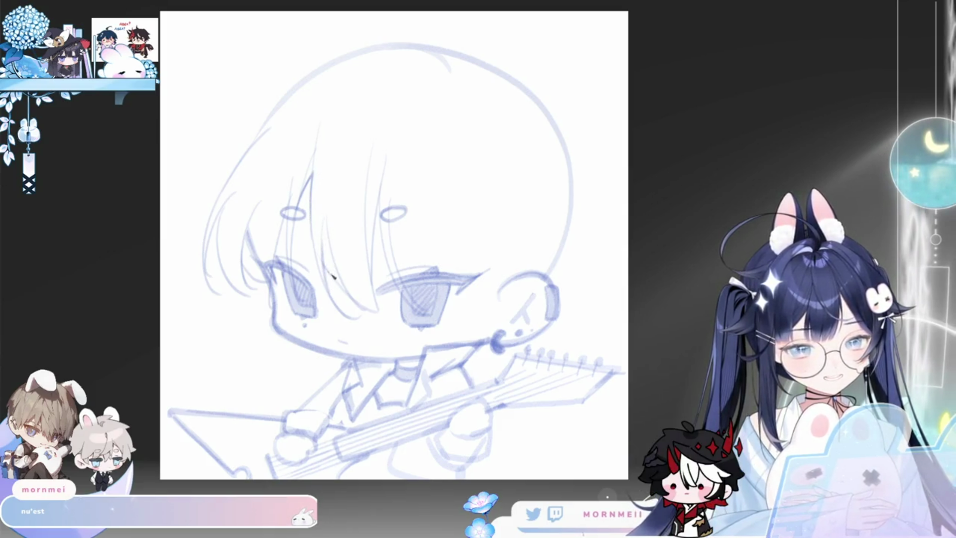
left_click_drag(375, 271, 382, 200)
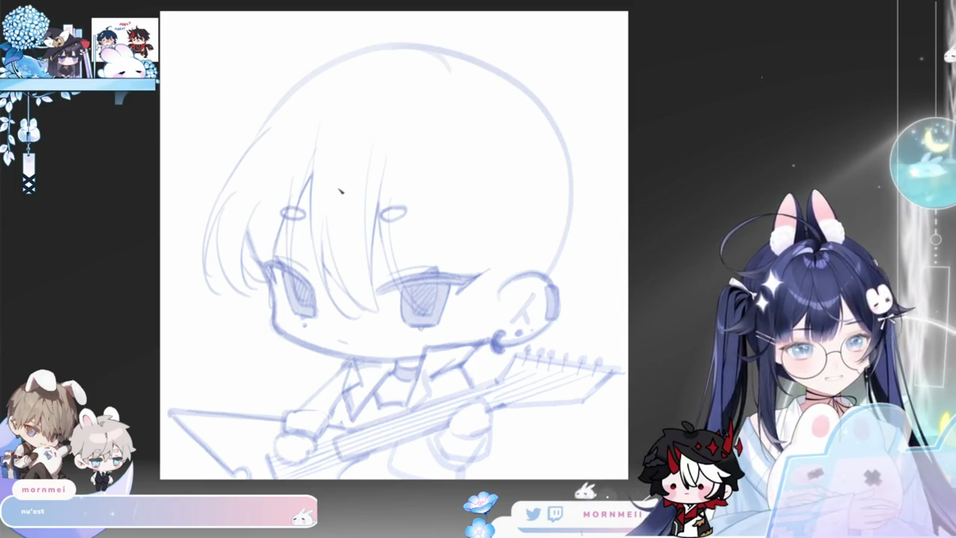
key("h")
key("h")
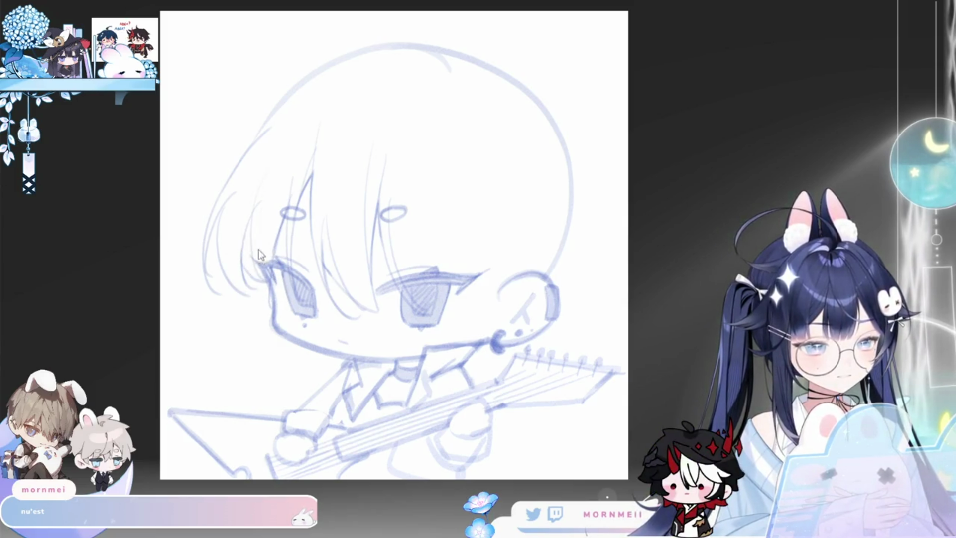
key("h")
key("h")
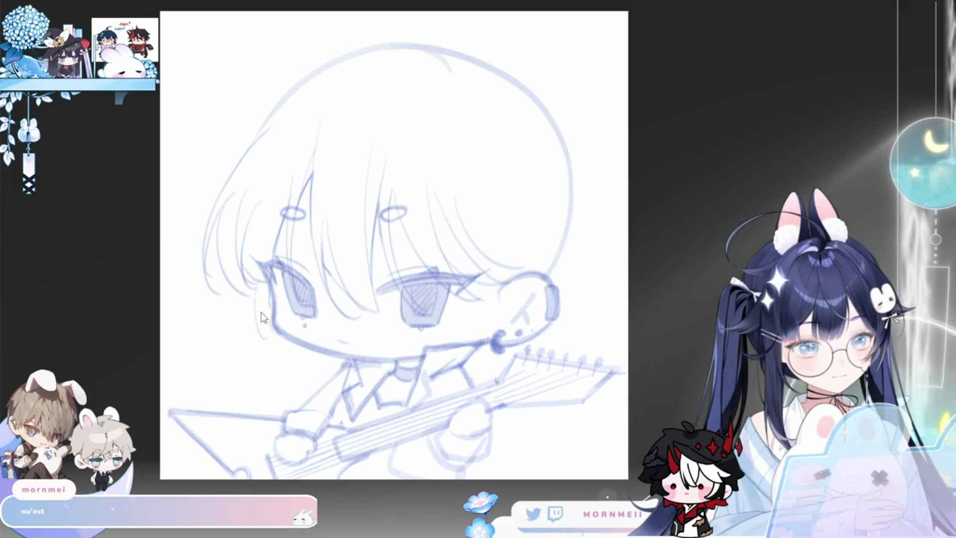
Step: Sketch the left cheek line and a stroke near the neck and ear
left_click_drag(254, 284, 259, 361)
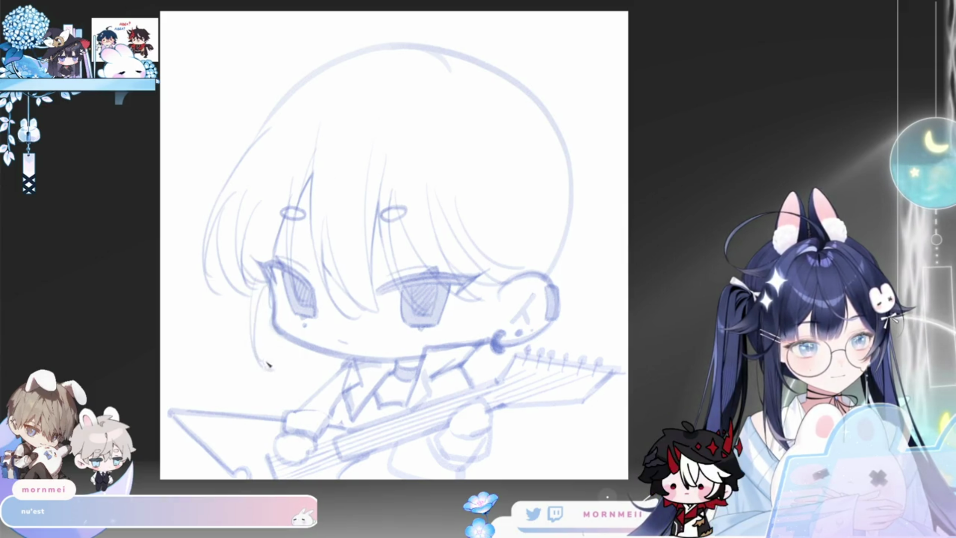
left_click_drag(268, 297, 260, 363)
key("h")
key("h")
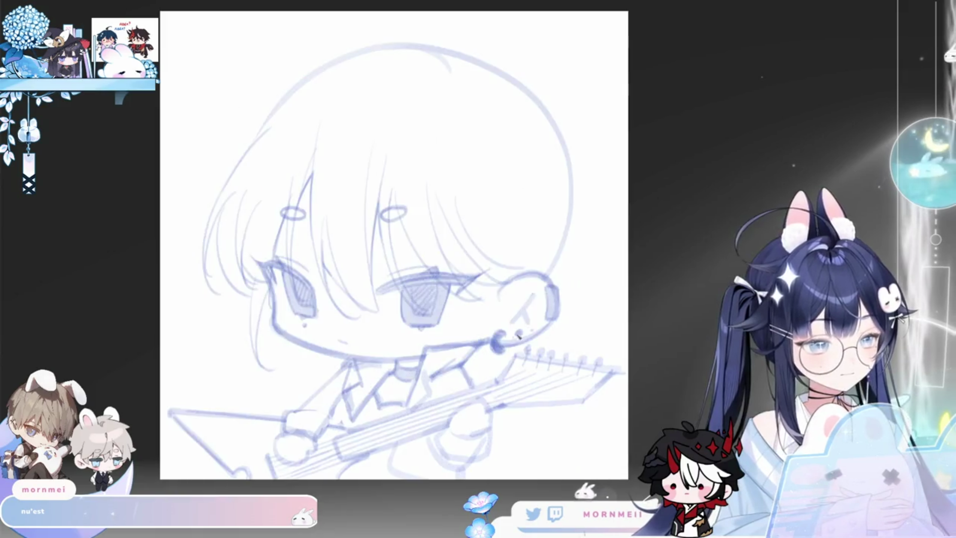
left_click_drag(471, 287, 485, 368)
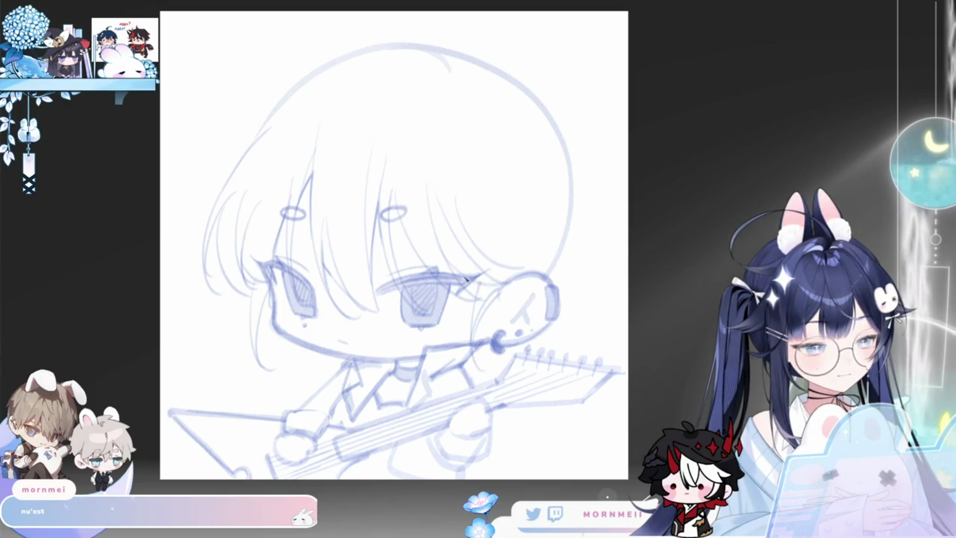
key("h")
key("h")
scroll(411, 270, "up", 2)
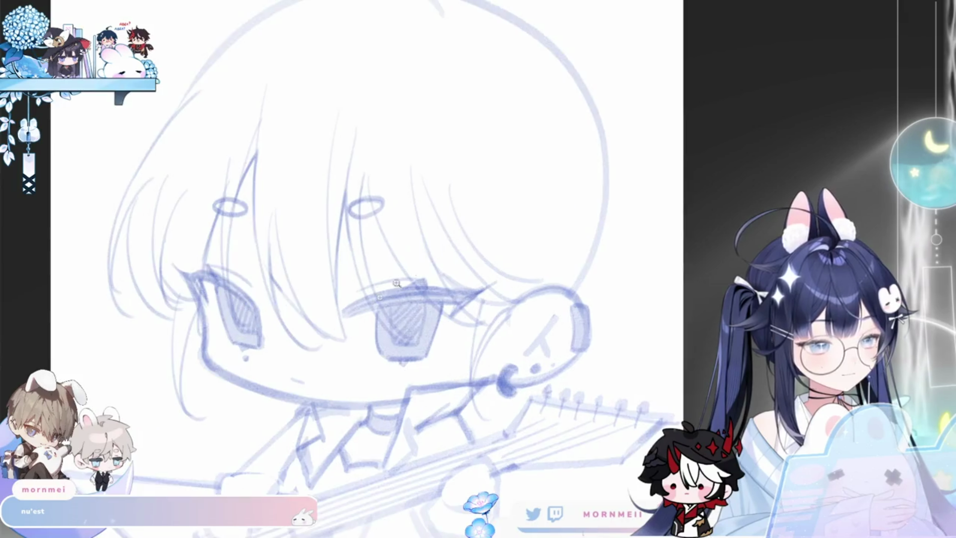
scroll(412, 271, "down", 5)
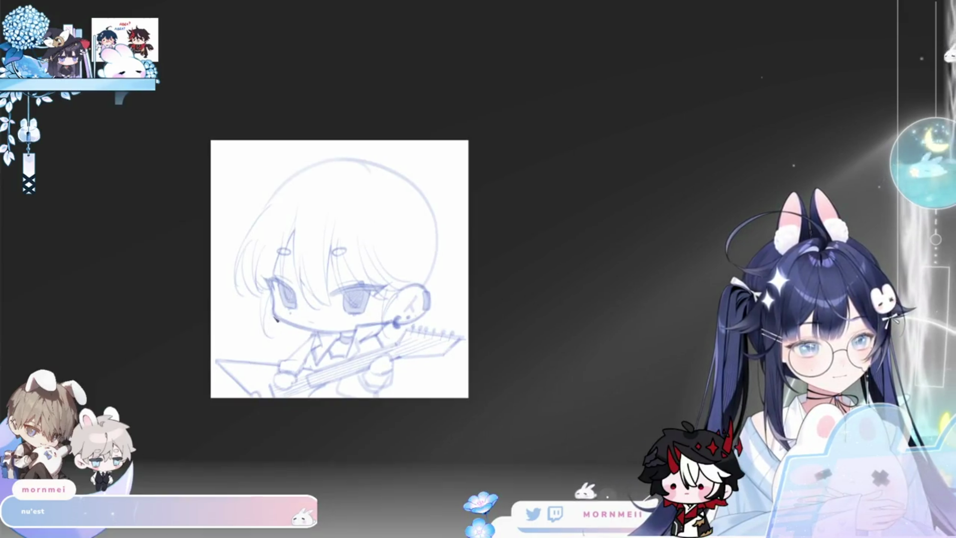
Step: Add a faint stroke down the head's side, erase the top of the round head outline, and flip to check
left_click_drag(440, 215, 452, 295)
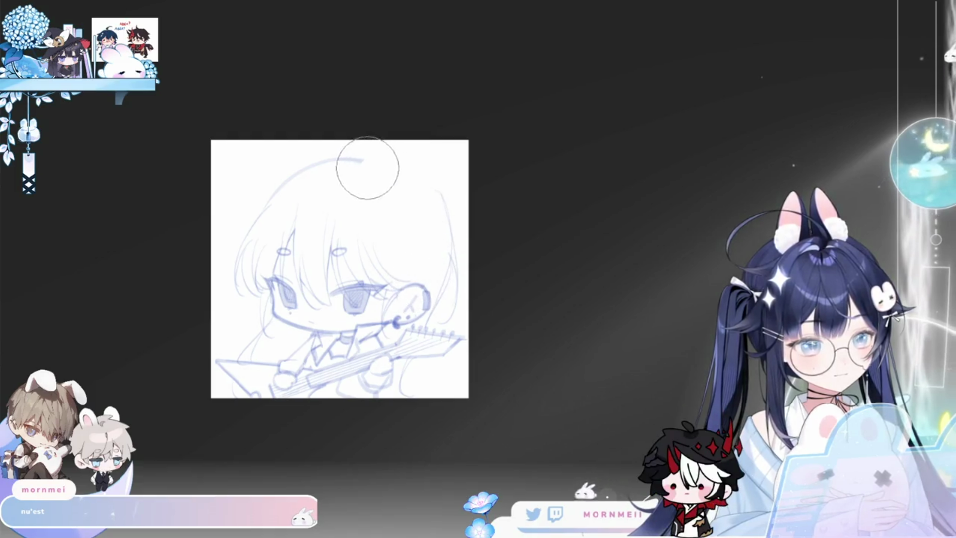
left_click_drag(423, 262, 269, 190)
key("h")
key("h")
key("ctrl+plus")
key("h")
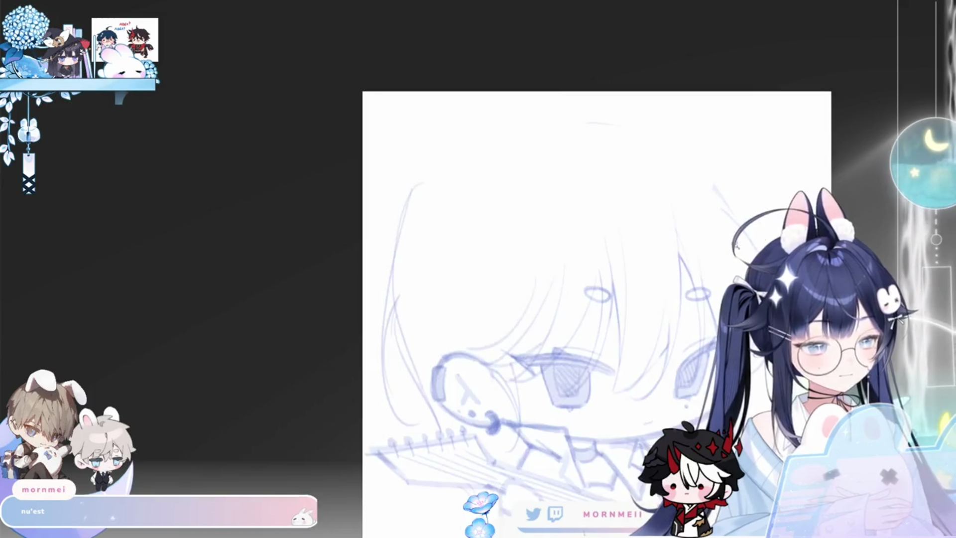
Step: Draw the cap's wide curved brim arc across the top of the head, redoing it until the curve sits right
left_click_drag(241, 306, 622, 136)
key("ctrl+z")
left_click_drag(213, 382, 232, 171)
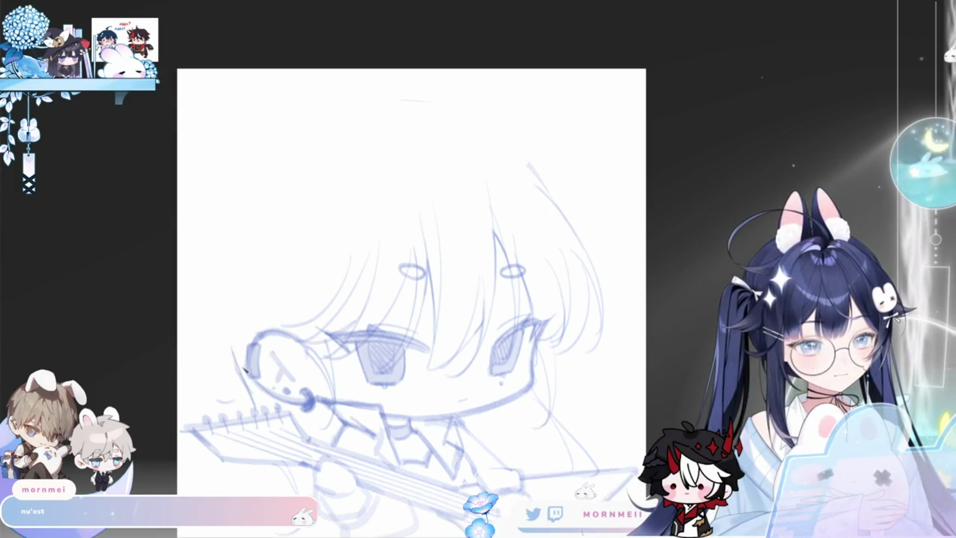
left_click_drag(241, 345, 555, 132)
key("ctrl+z")
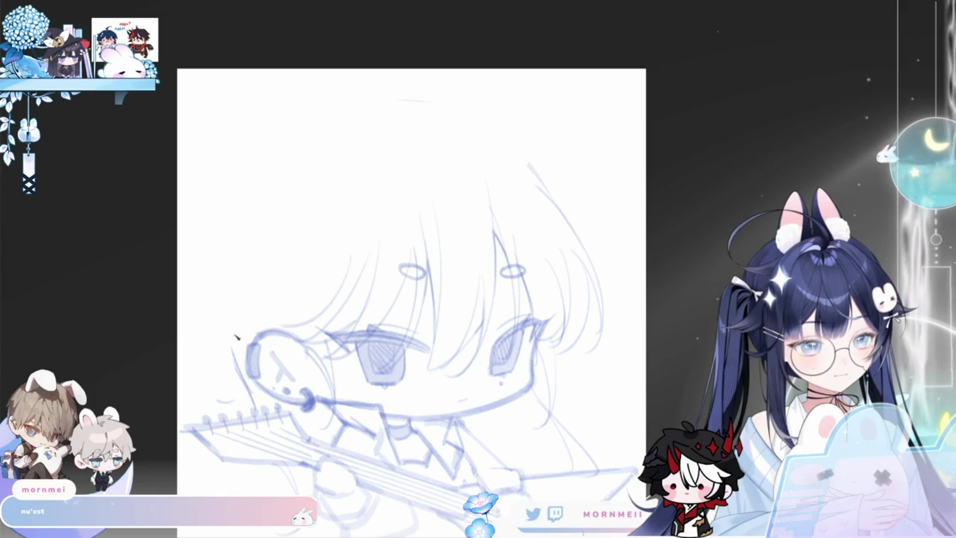
left_click_drag(240, 345, 587, 171)
key("ctrl+z")
left_click_drag(244, 343, 609, 187)
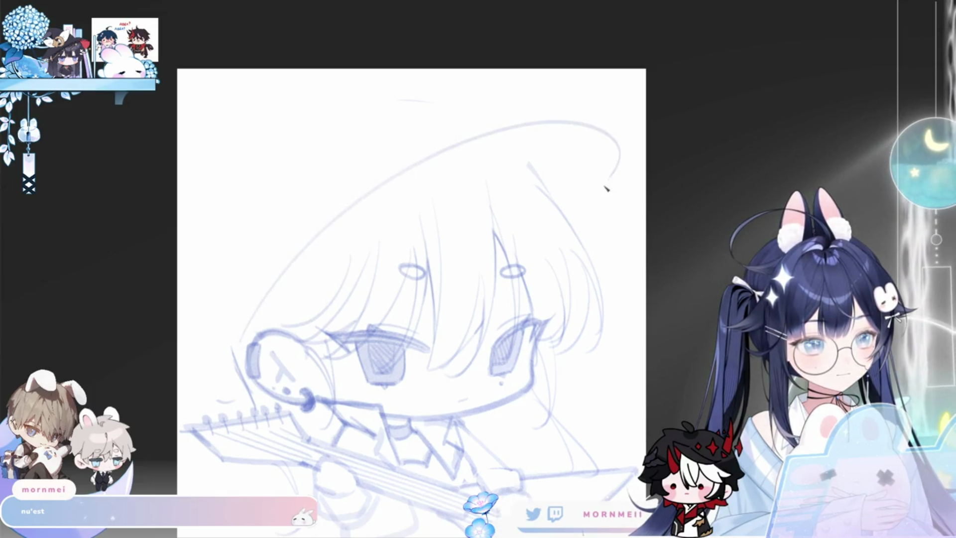
Step: Check the brim flipped, then draw the rounded crown of the cap above it
key("h")
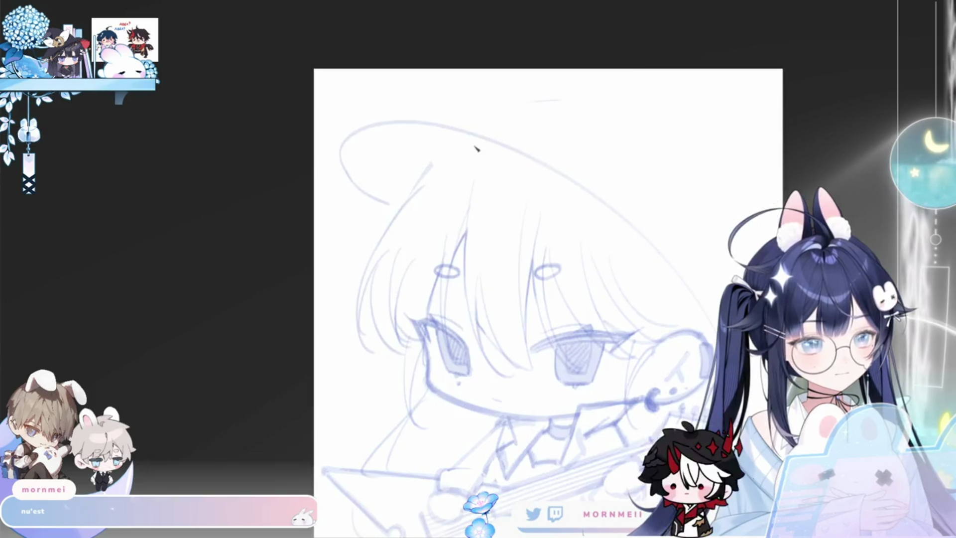
key("ctrl+z")
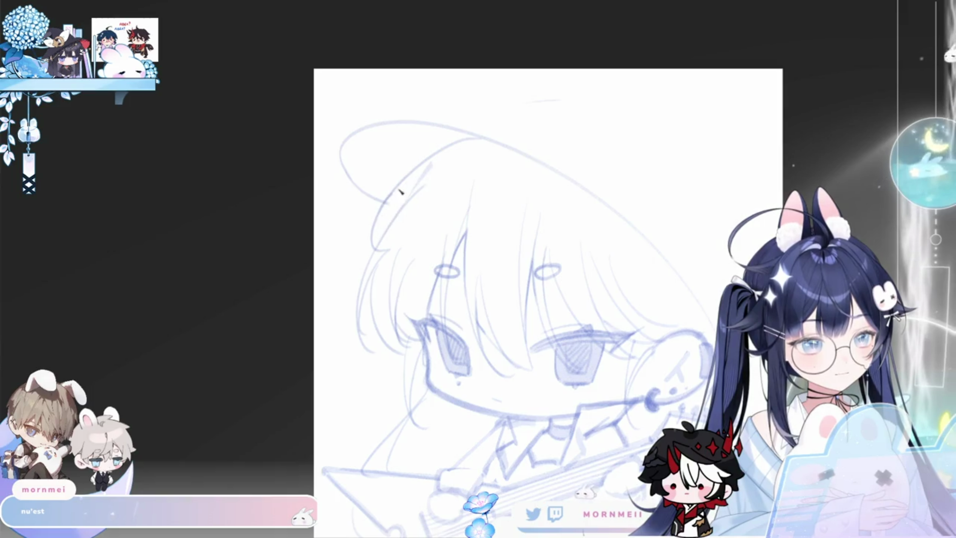
key("h")
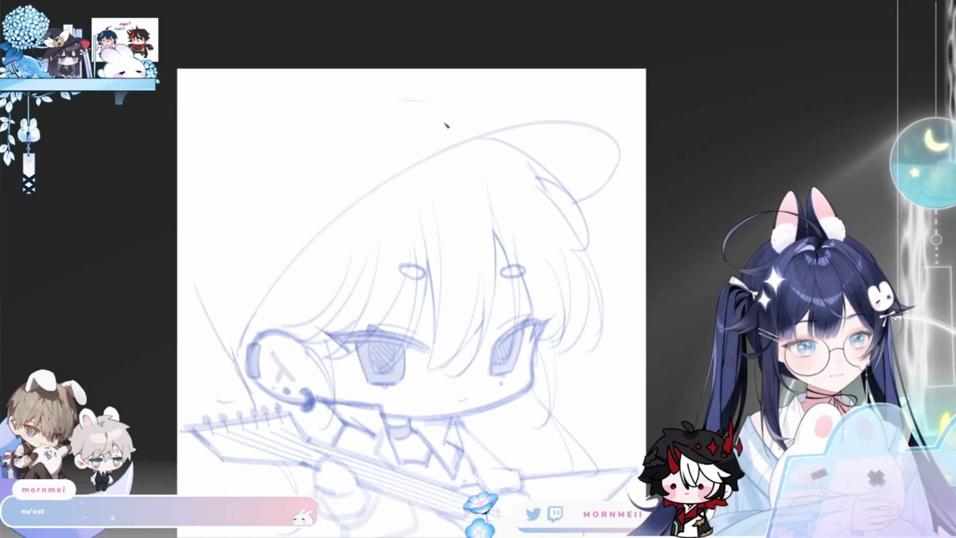
left_click_drag(195, 272, 299, 114)
key("h")
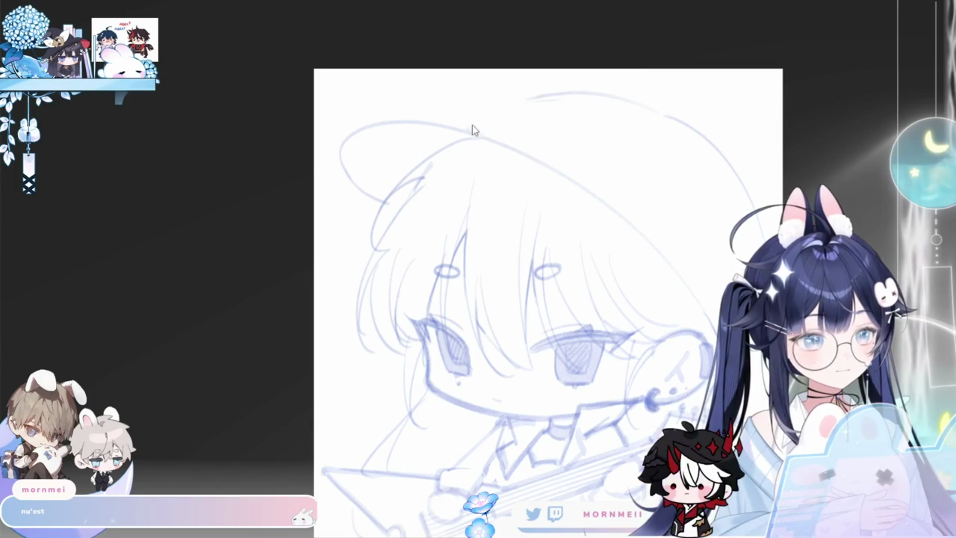
key("h")
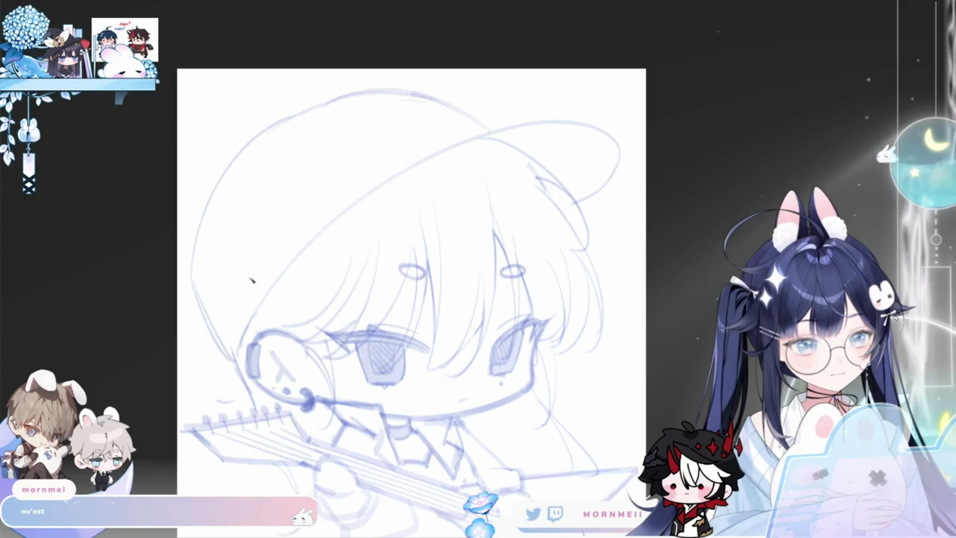
scroll(243, 293, "down", 3)
scroll(635, 232, "up", 2)
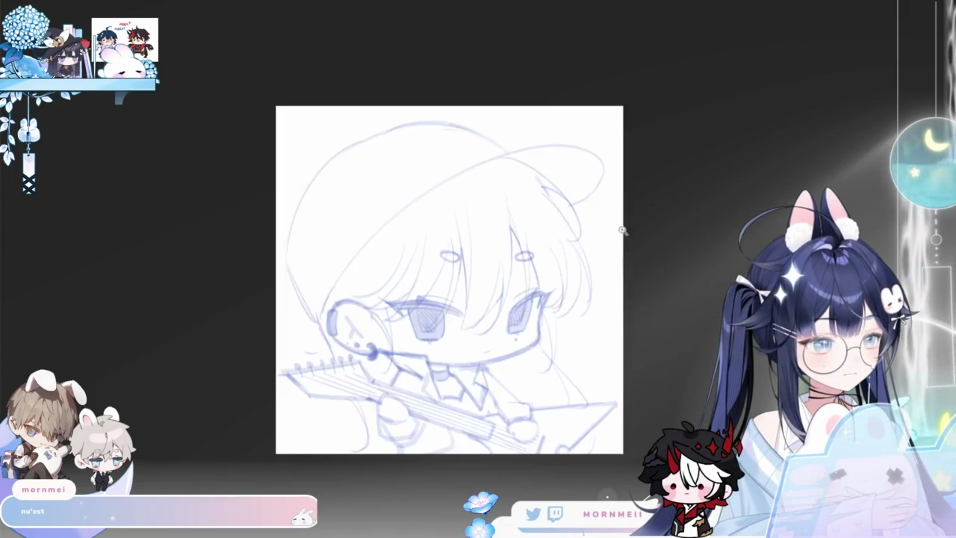
Step: Recentre the drawing, flip the view, and redraw the curve at the back tip of the cap's brim
left_click_drag(633, 232, 543, 257)
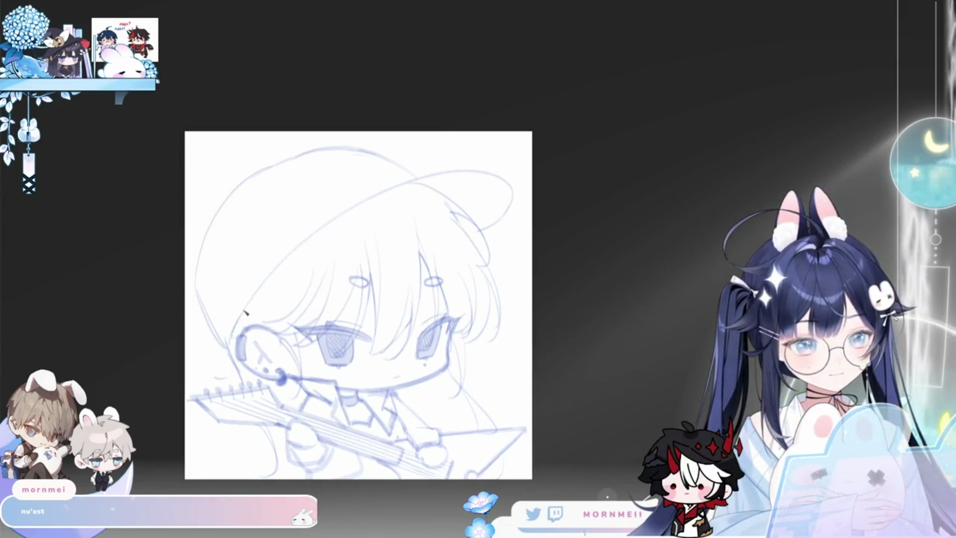
scroll(293, 305, "down", 3)
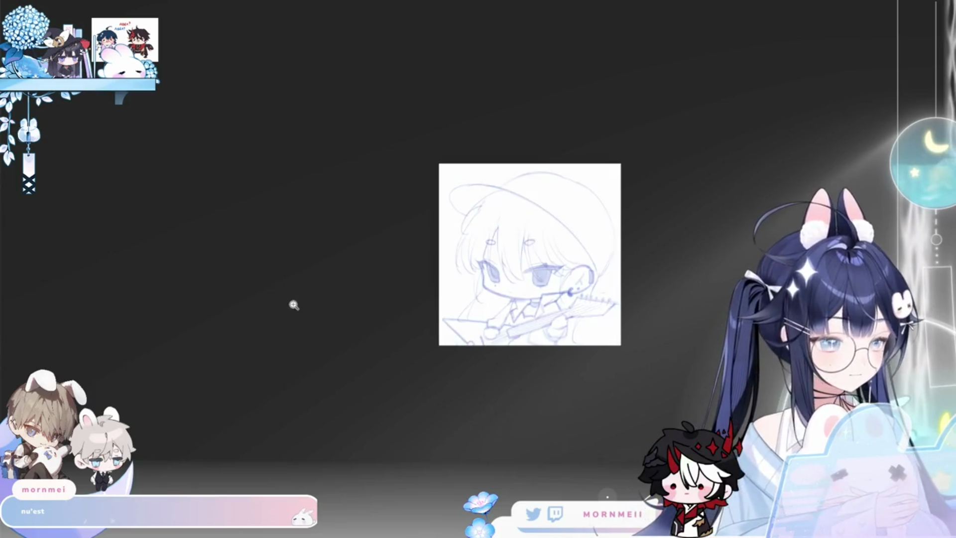
scroll(458, 247, "up", 3)
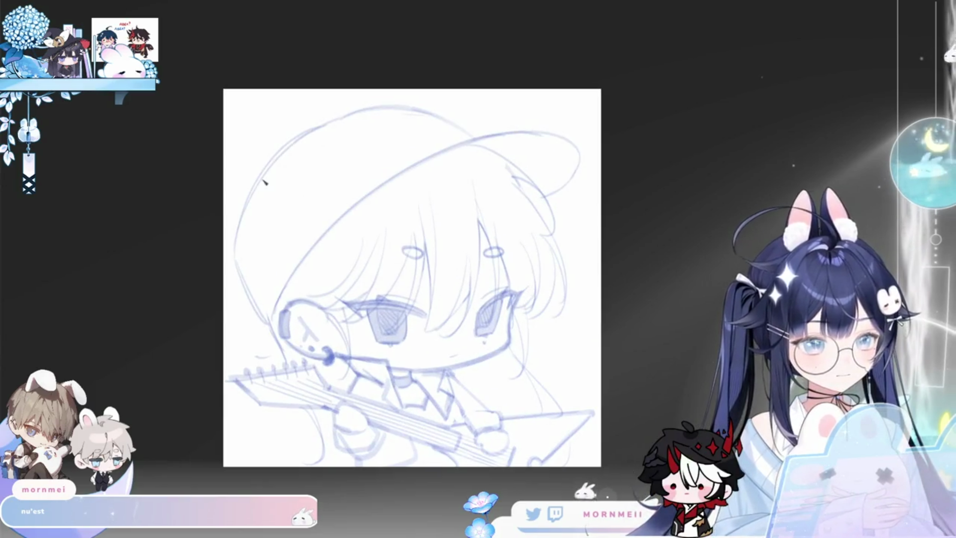
key("m")
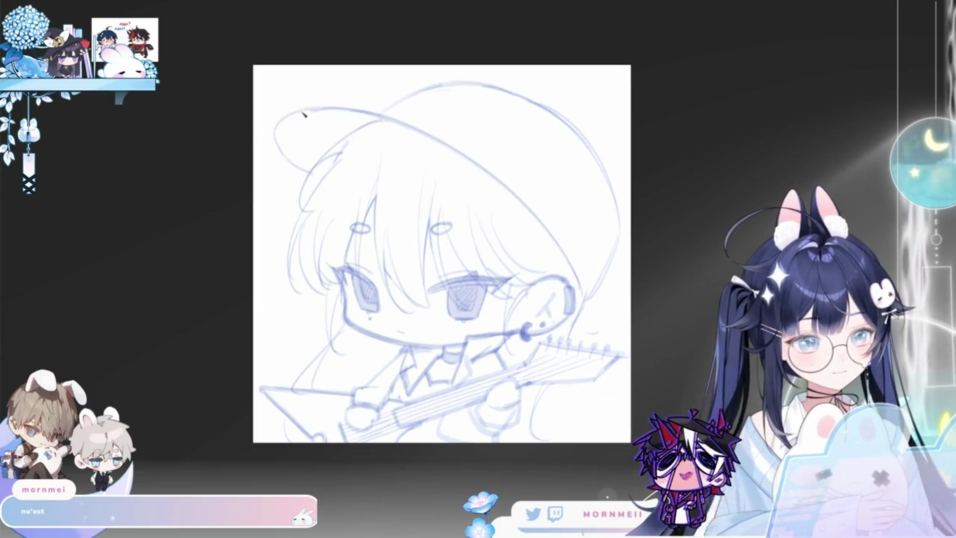
left_click_drag(273, 120, 307, 170)
key("ctrl+z")
left_click_drag(289, 122, 283, 161)
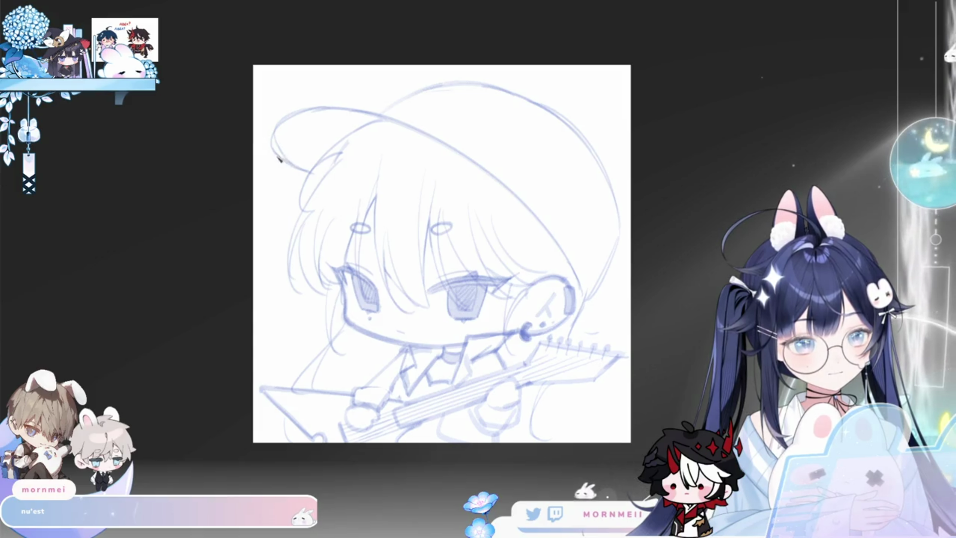
Step: Add a short looped mark at the brim's tip and a small curve beside the ear
left_click_drag(281, 158, 289, 169)
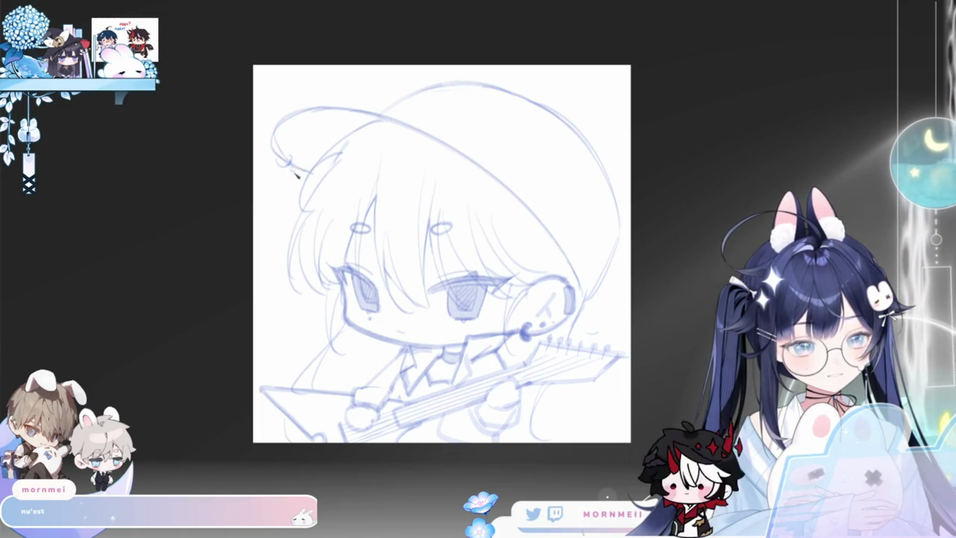
key("h")
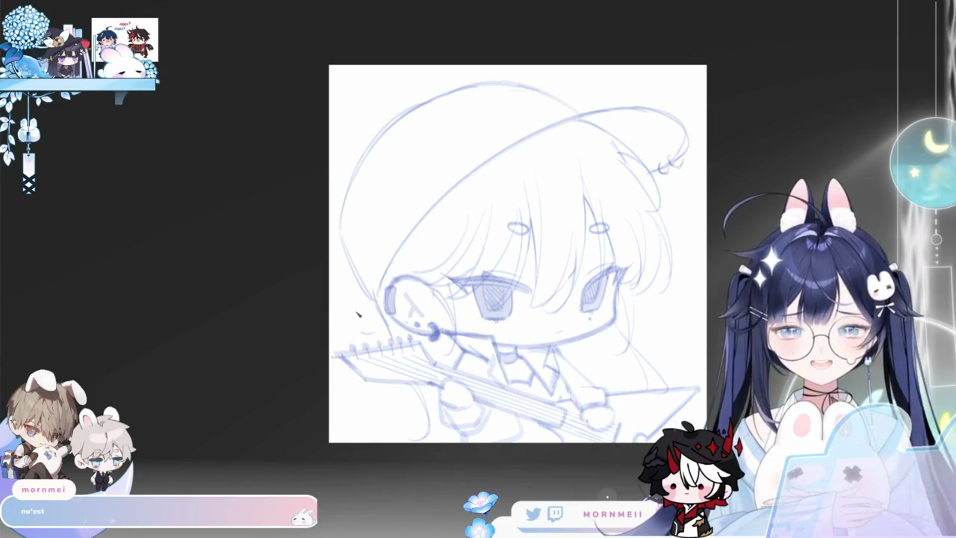
mouse_move(357, 298)
left_mouse_down()
mouse_move(351, 313)
mouse_move(370, 314)
left_mouse_up()
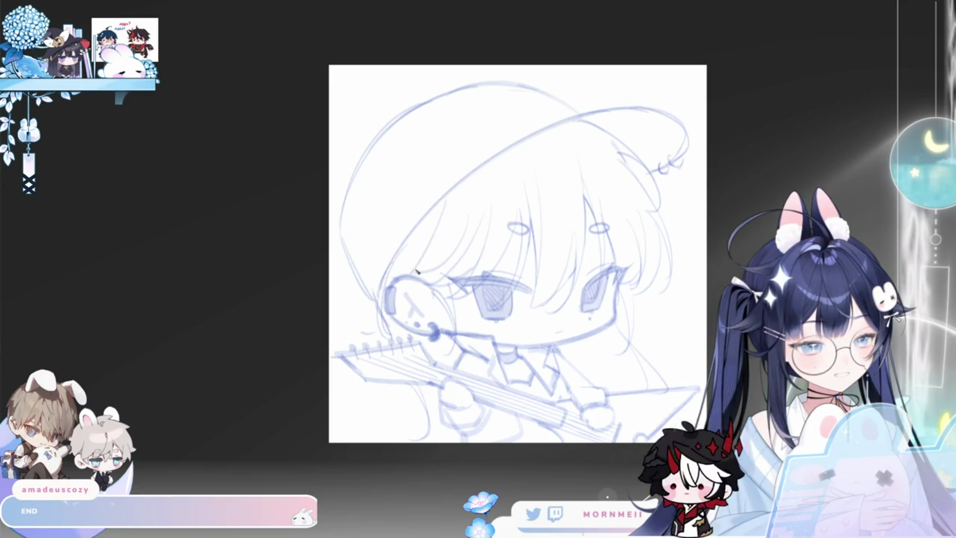
Step: Flip the canvas back and forth to judge proportions, then zoom in close on the character's face
key("h")
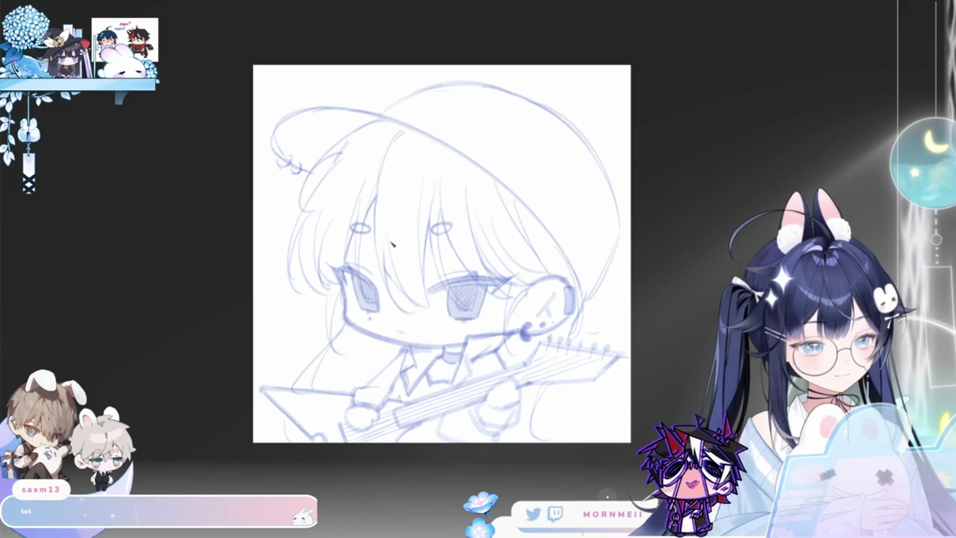
key("m")
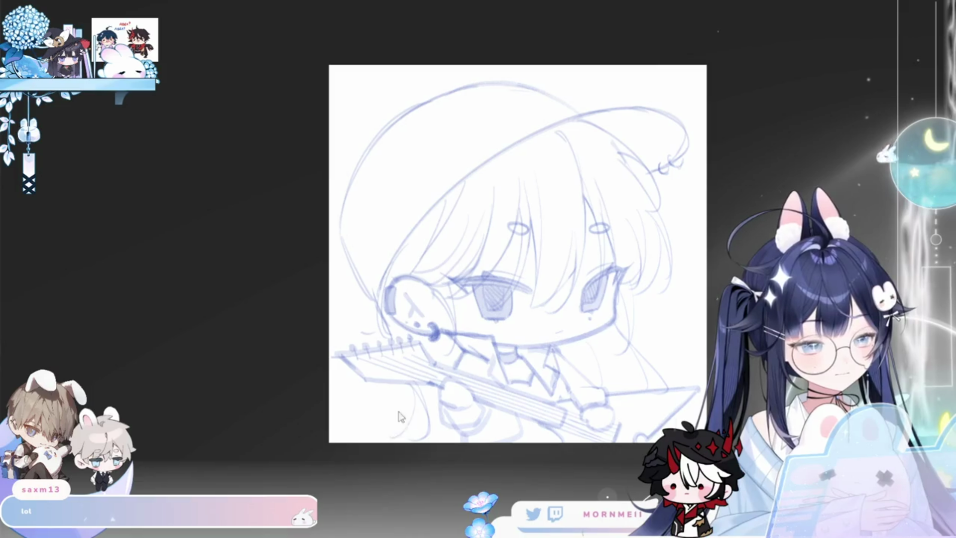
key("m")
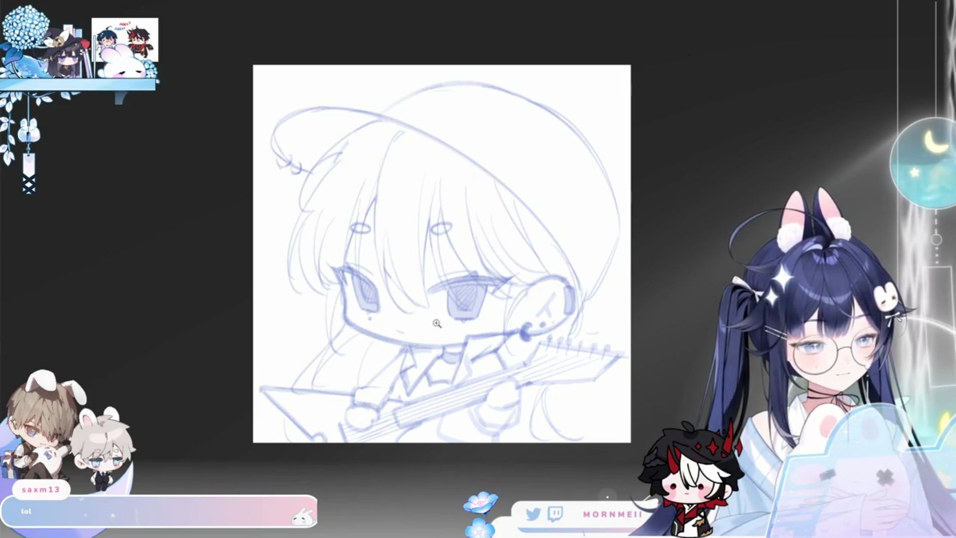
left_click(391, 209)
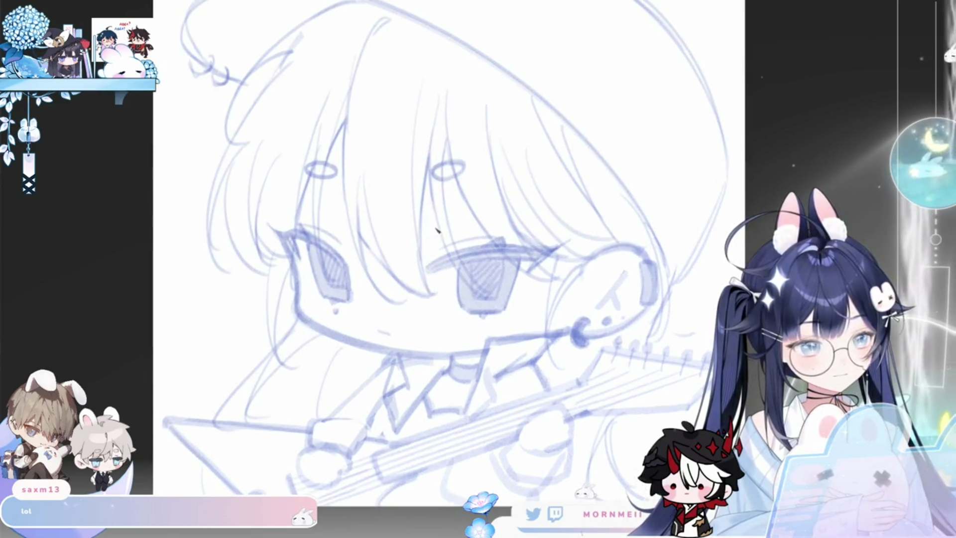
left_click(429, 252)
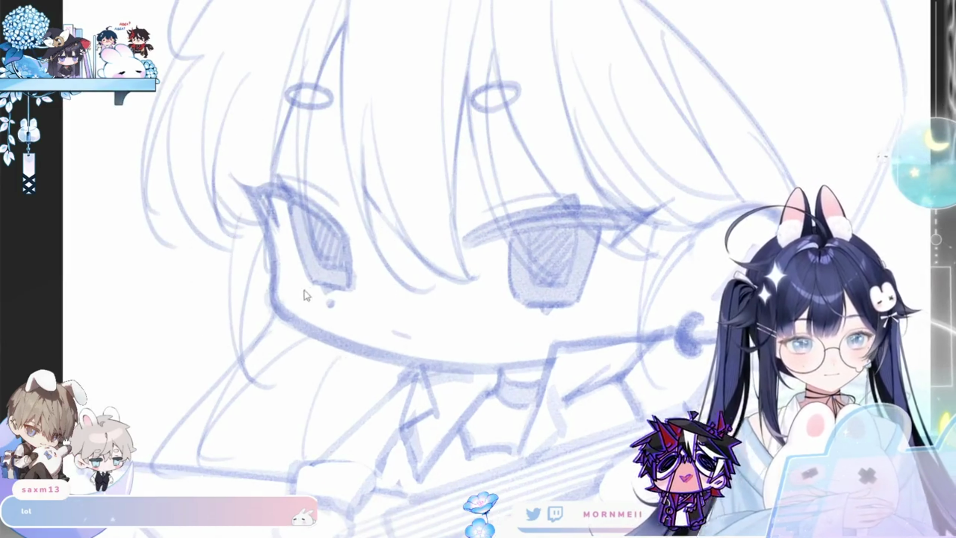
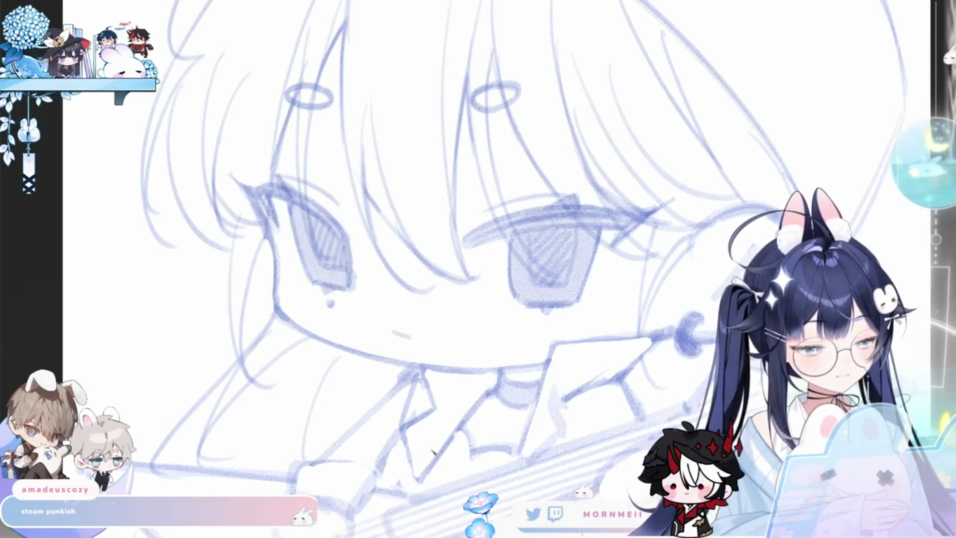
scroll(394, 453, "down", 3)
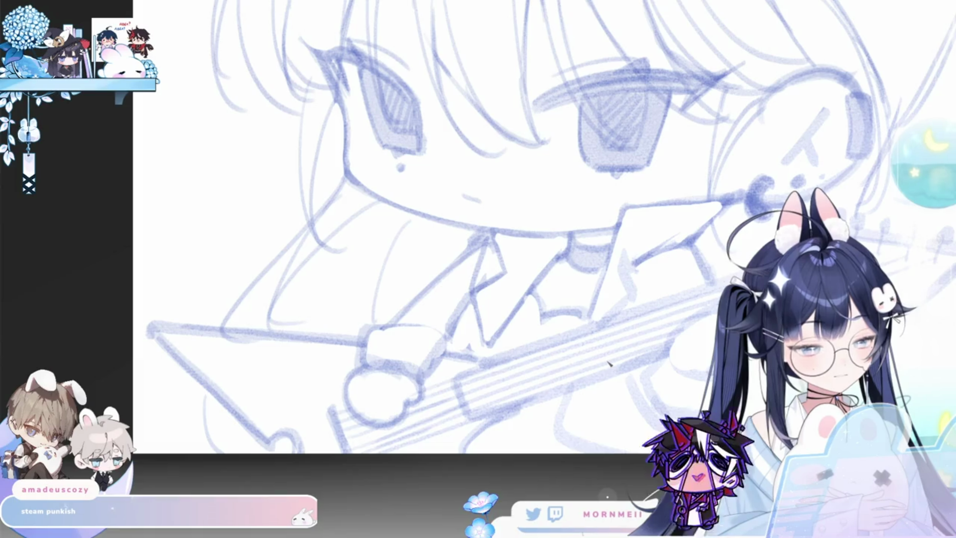
Step: Draw a curved pencil stroke refining the girl's hand gripping the guitar, after mirrored checks
key("h")
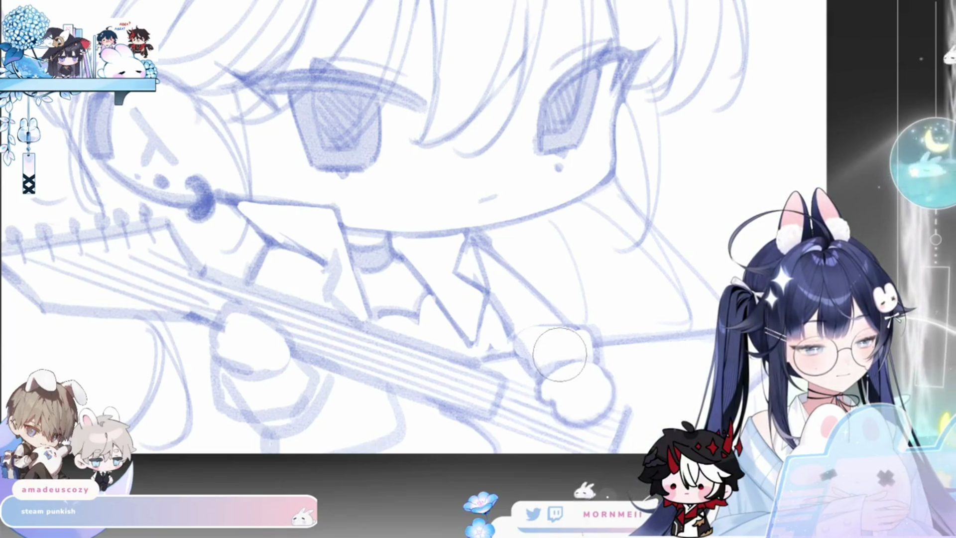
key("h")
key("h")
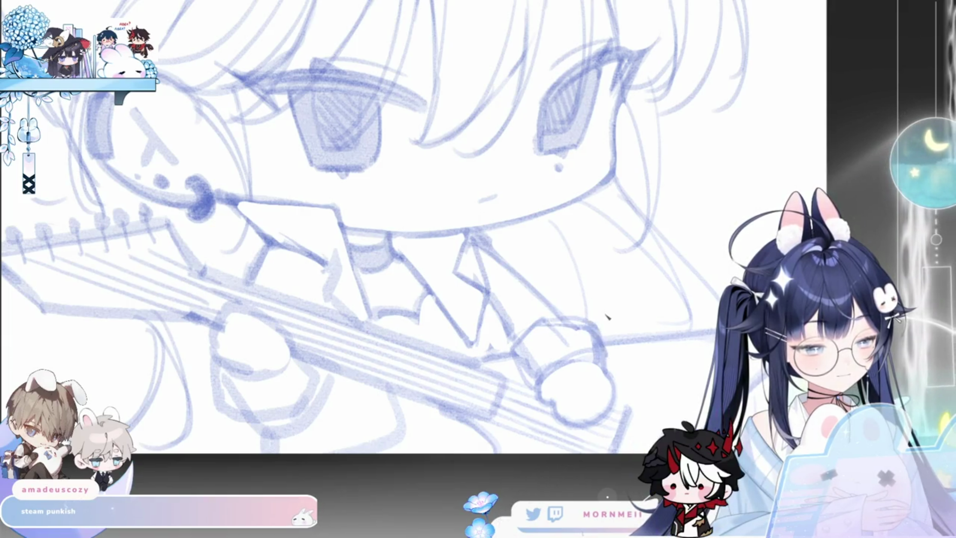
key("h")
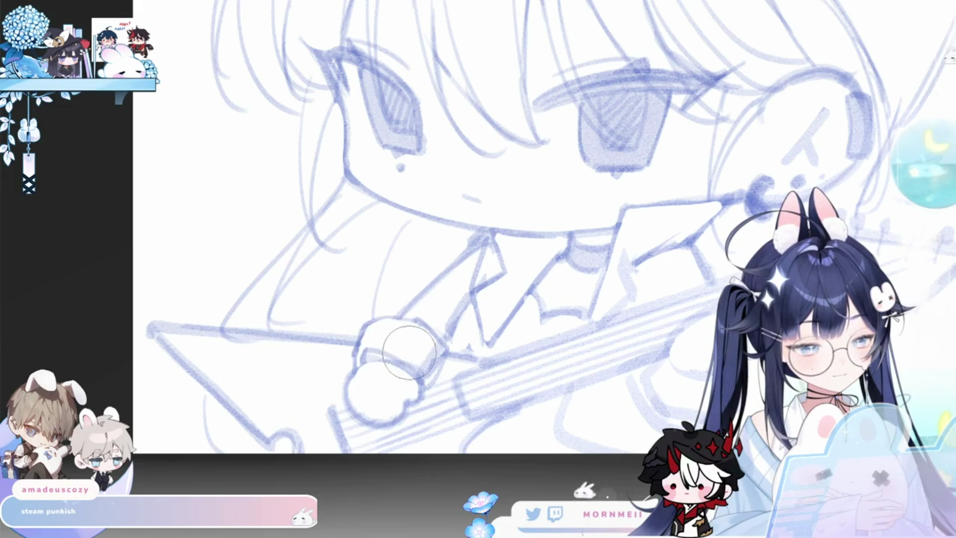
key("h")
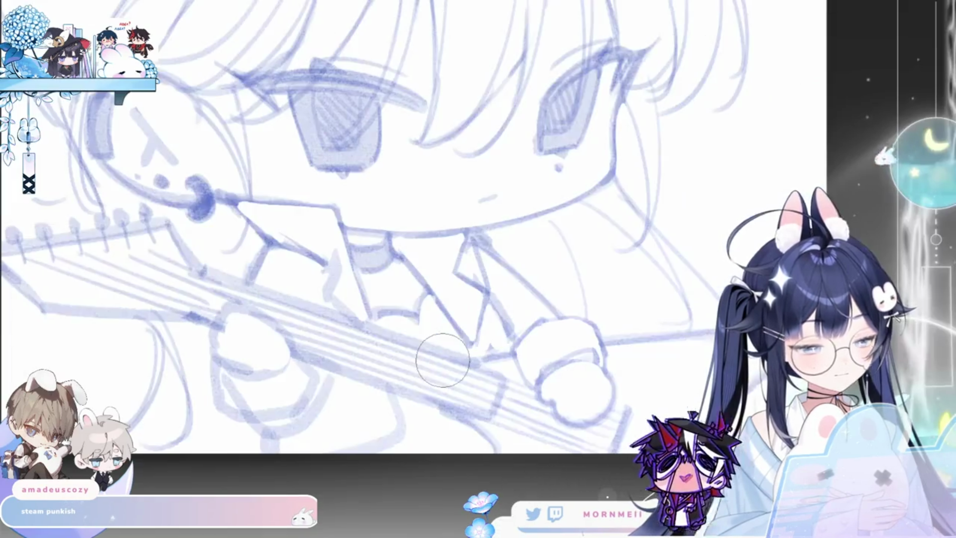
key("h")
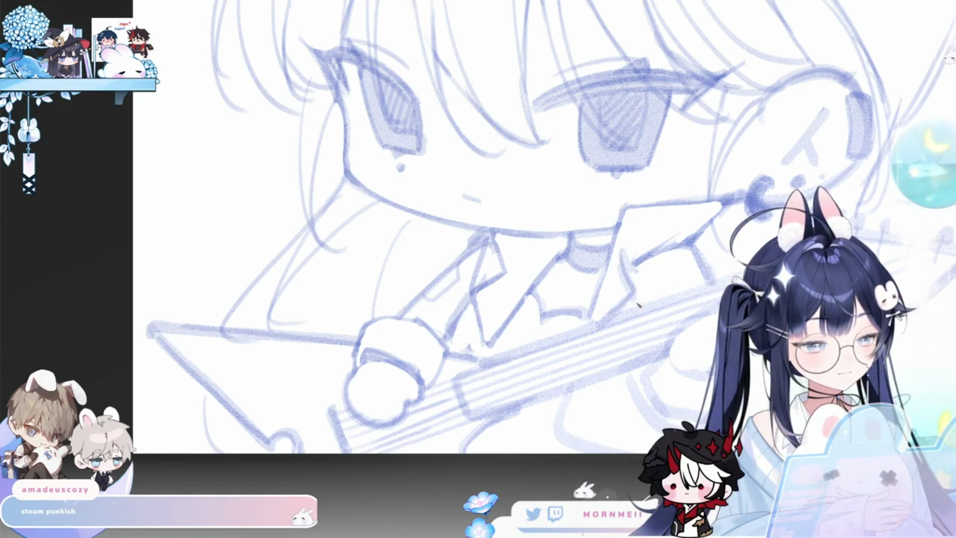
left_click_drag(636, 295, 515, 295)
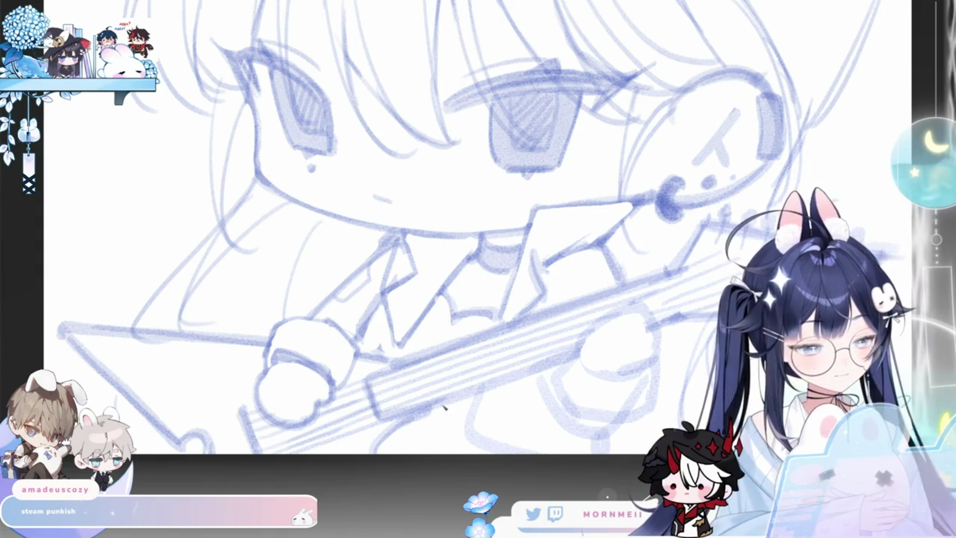
key("h")
key("h")
left_click_drag(583, 364, 627, 379)
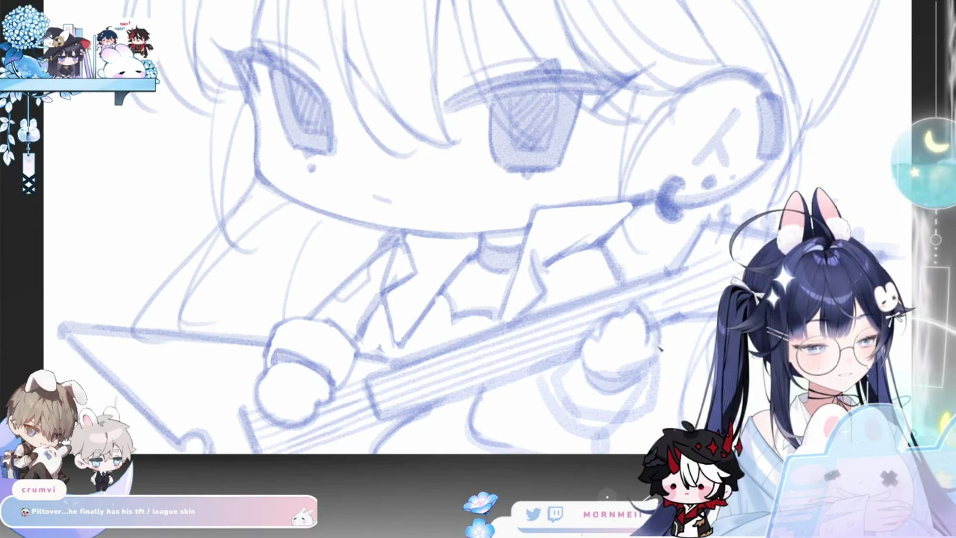
Step: Flip the view repeatedly to review the hand and headphone side, ending unmirrored
key("m")
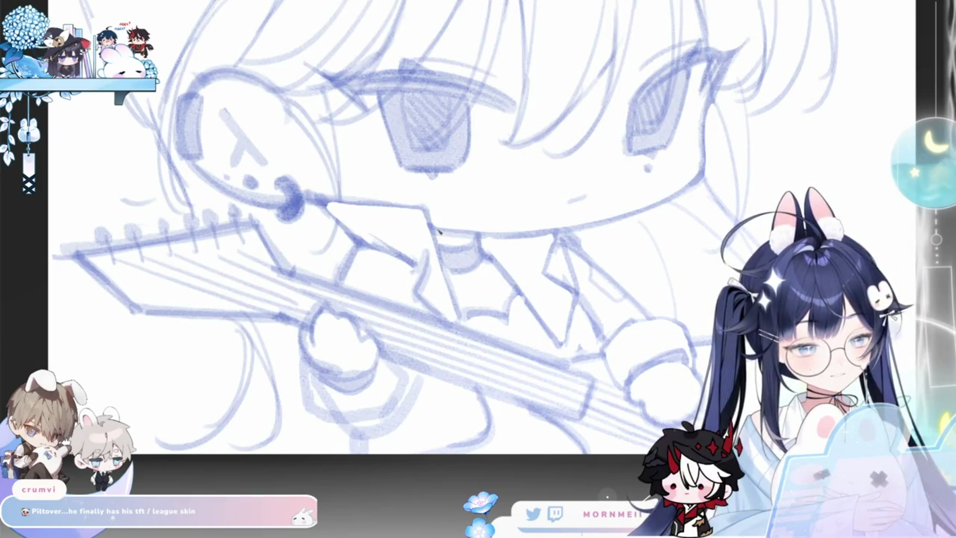
key("m")
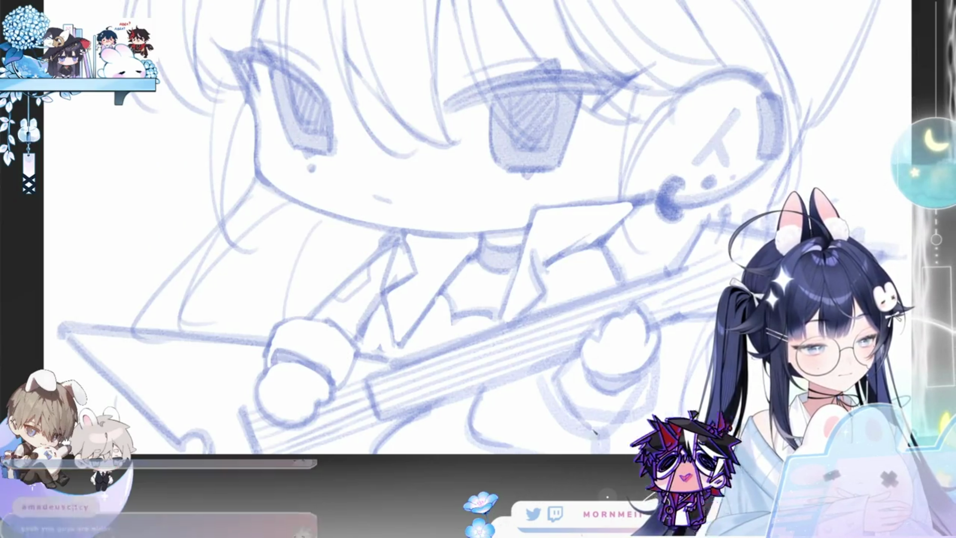
key("m")
key("m")
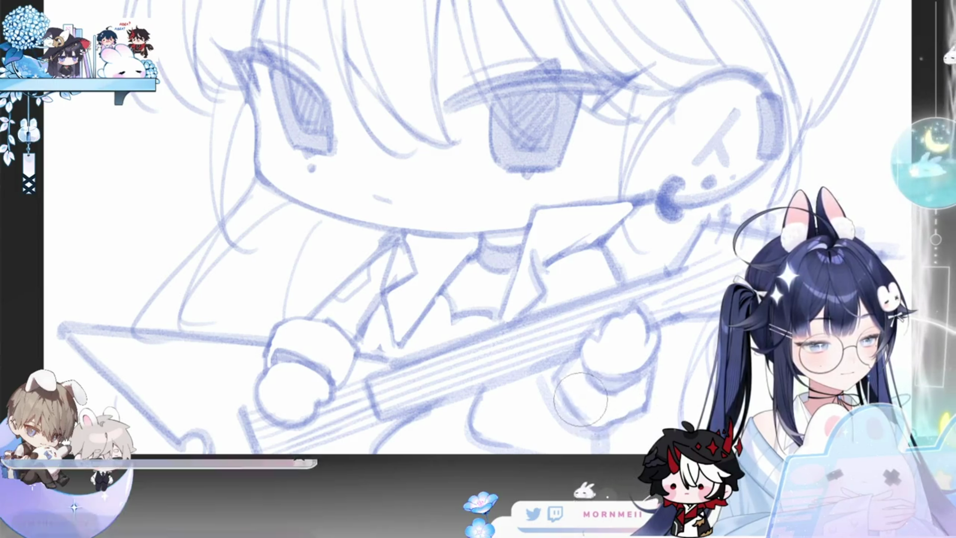
key("m")
key("m")
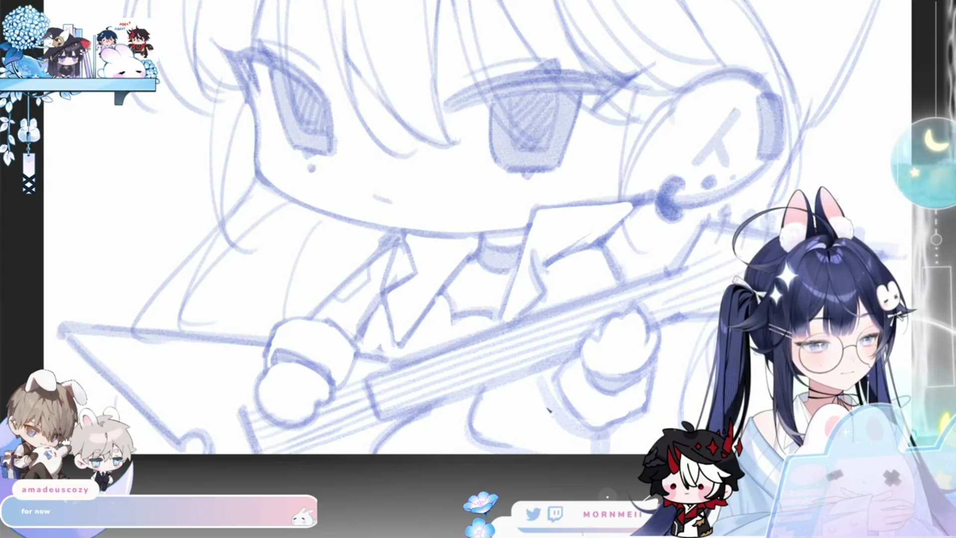
key("m")
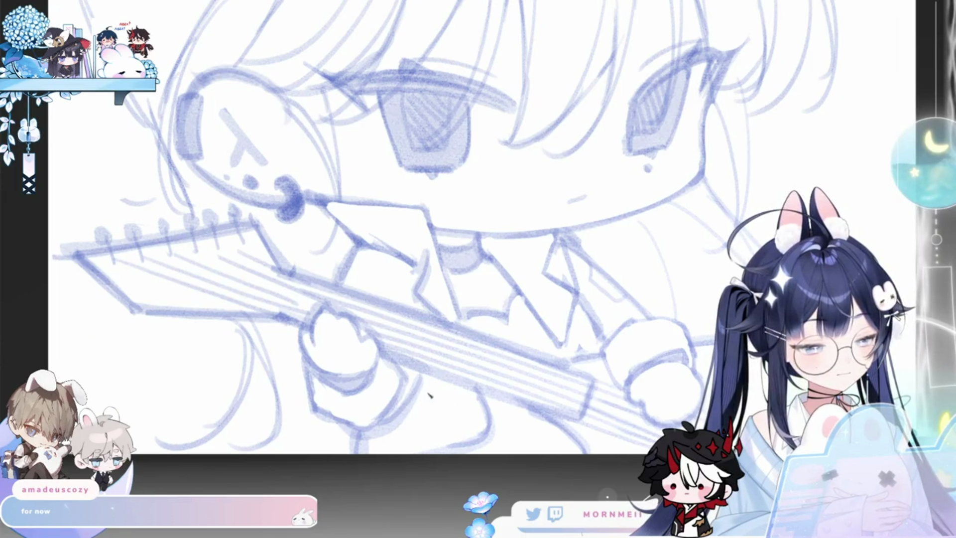
key("m")
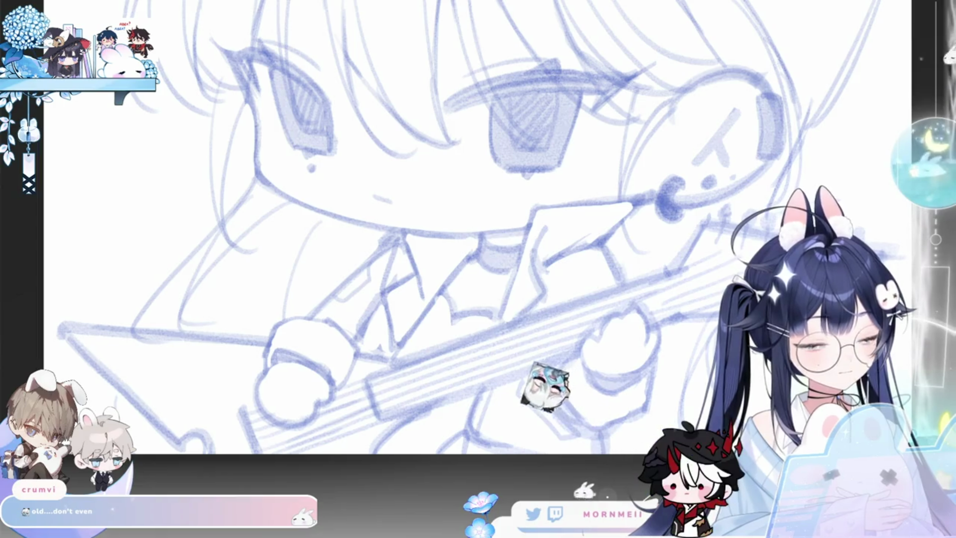
key("h")
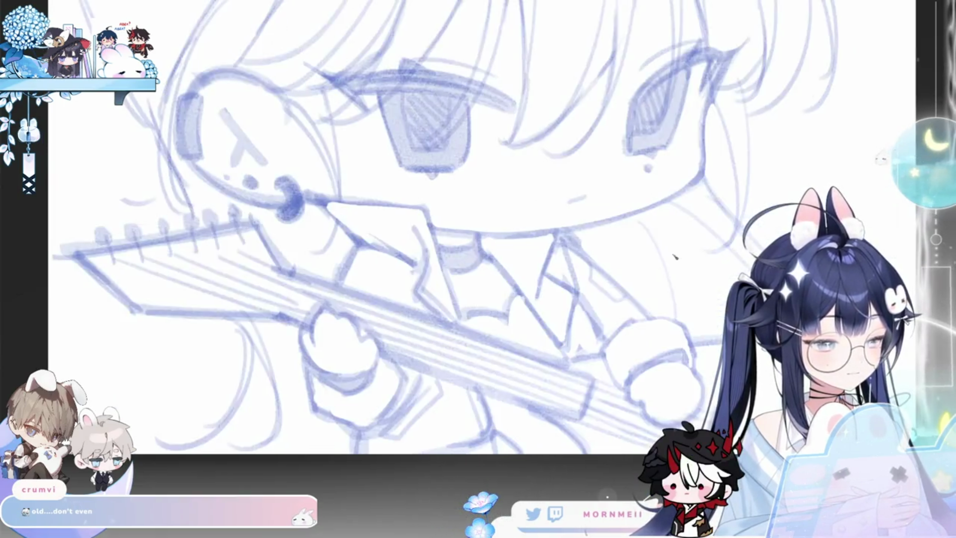
key("h")
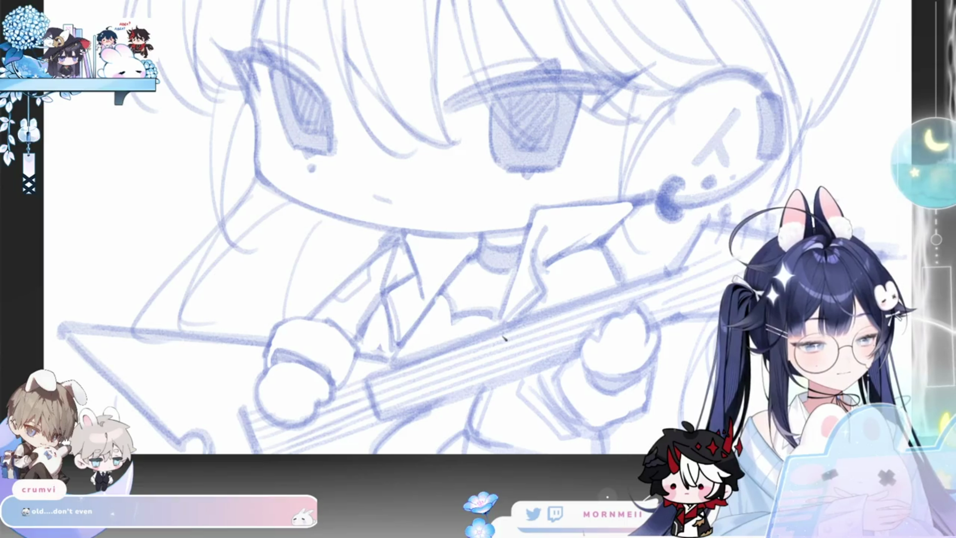
scroll(400, 357, "down", 3)
scroll(399, 357, "down", 3)
Step: Shade the guitar headstock with the pen, checking it mirrored
key("h")
scroll(485, 336, "up", 3)
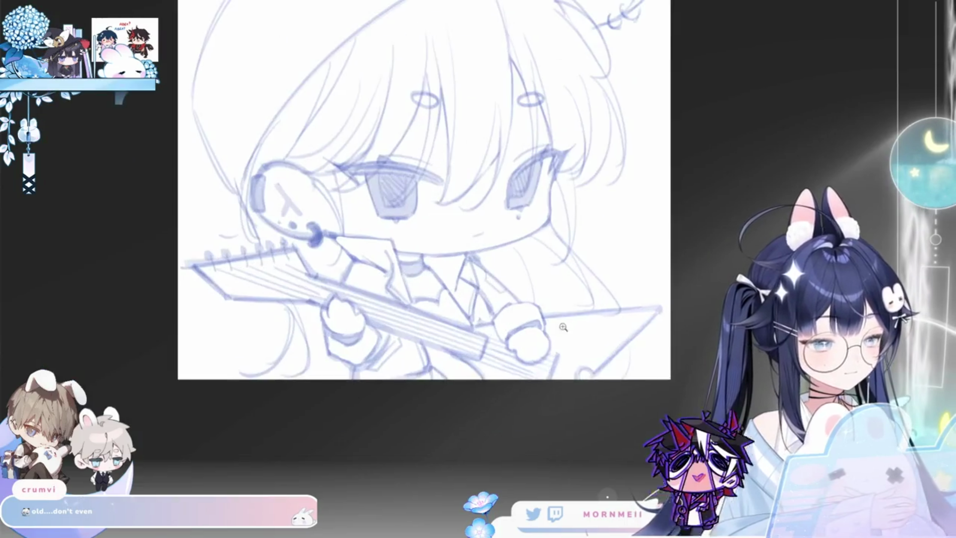
scroll(485, 336, "down", 3)
scroll(543, 357, "up", 3)
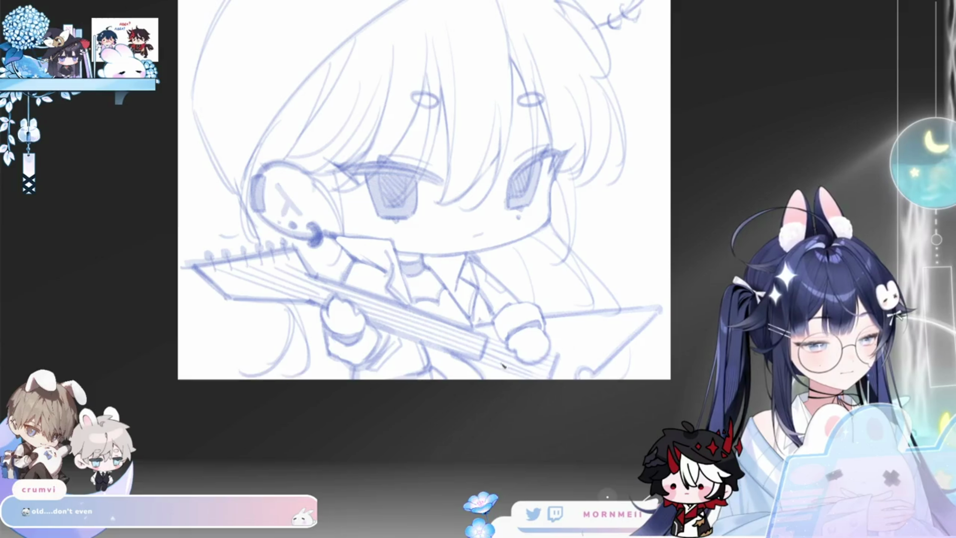
key("h")
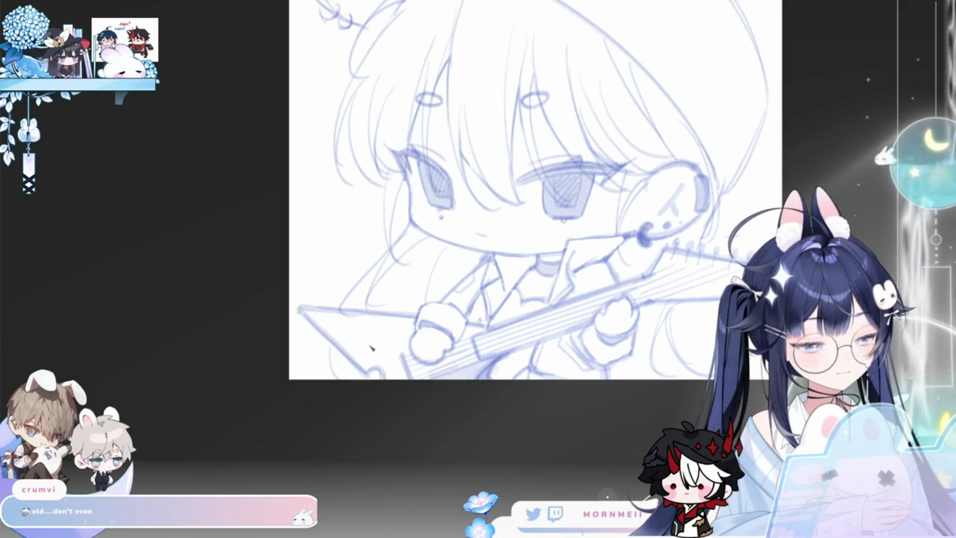
left_click_drag(323, 311, 372, 364)
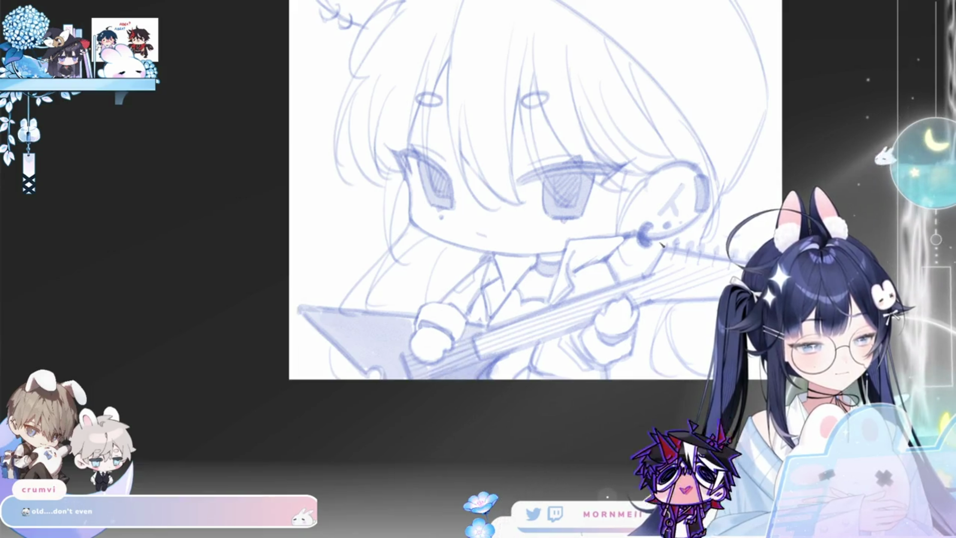
key("h")
key("h")
left_click_drag(698, 262, 638, 310)
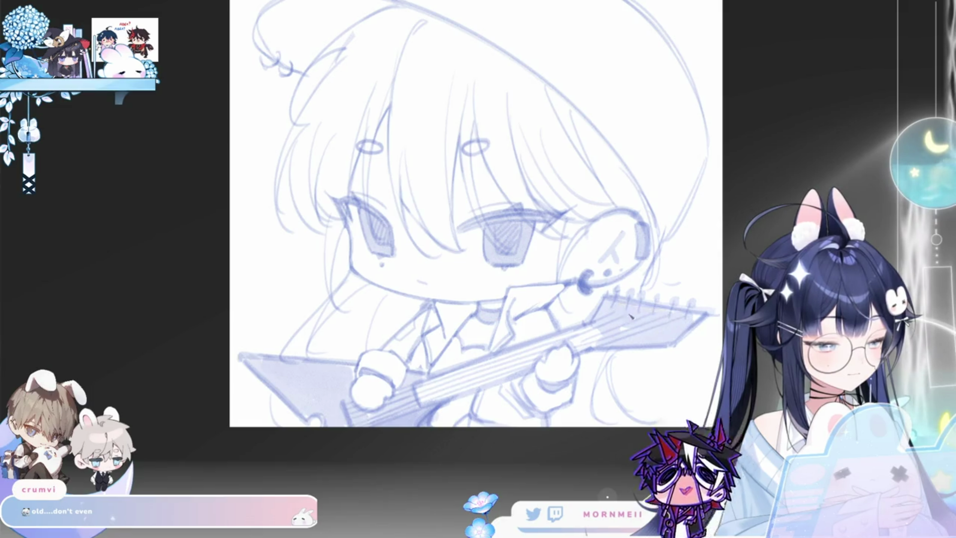
Step: Add darker shading beside the girl's hand and pull back to review the whole sketch
key("h")
key("h")
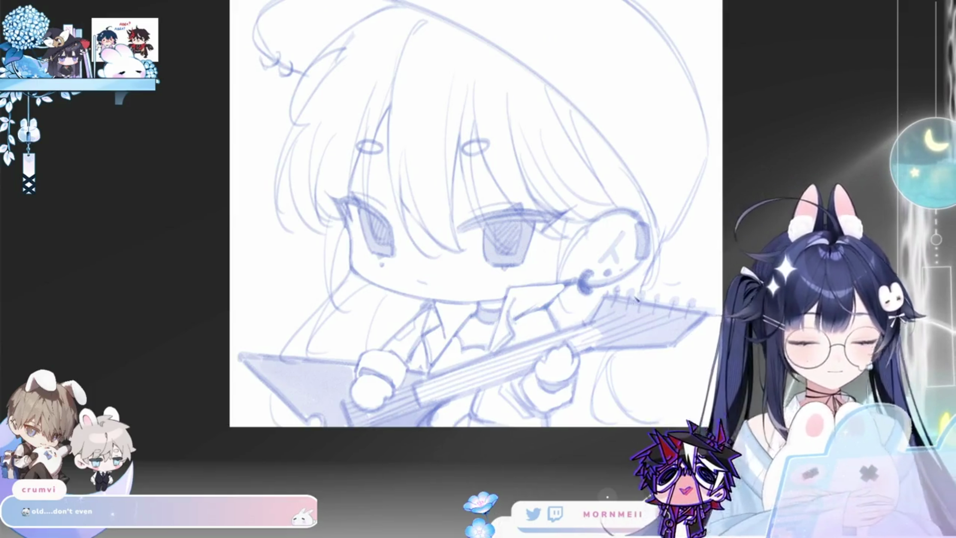
key("h")
scroll(533, 331, "up", 2)
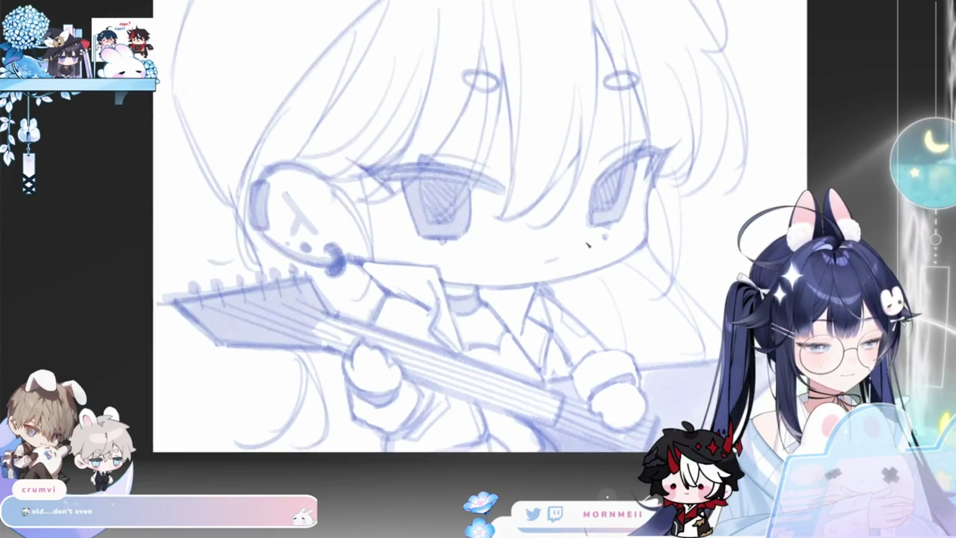
key("h")
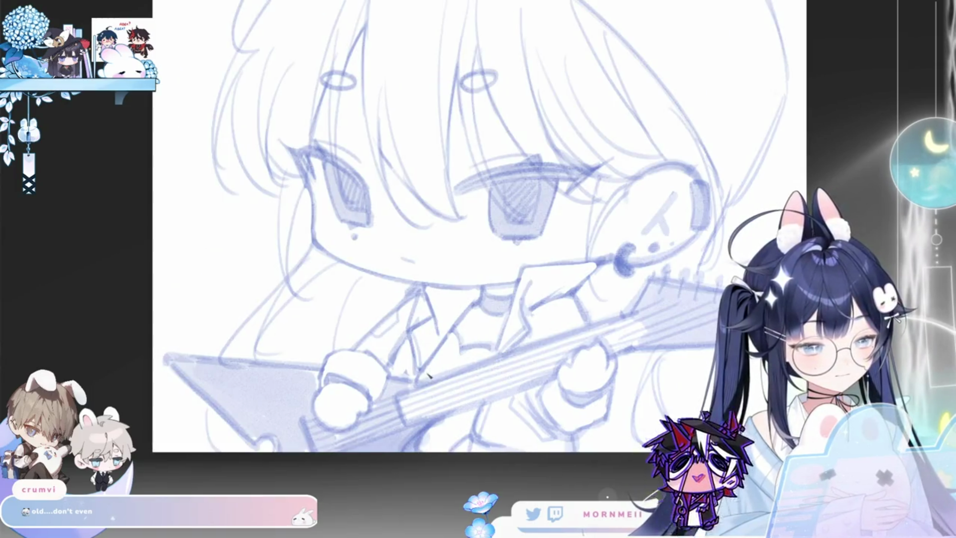
left_click_drag(447, 372, 479, 348)
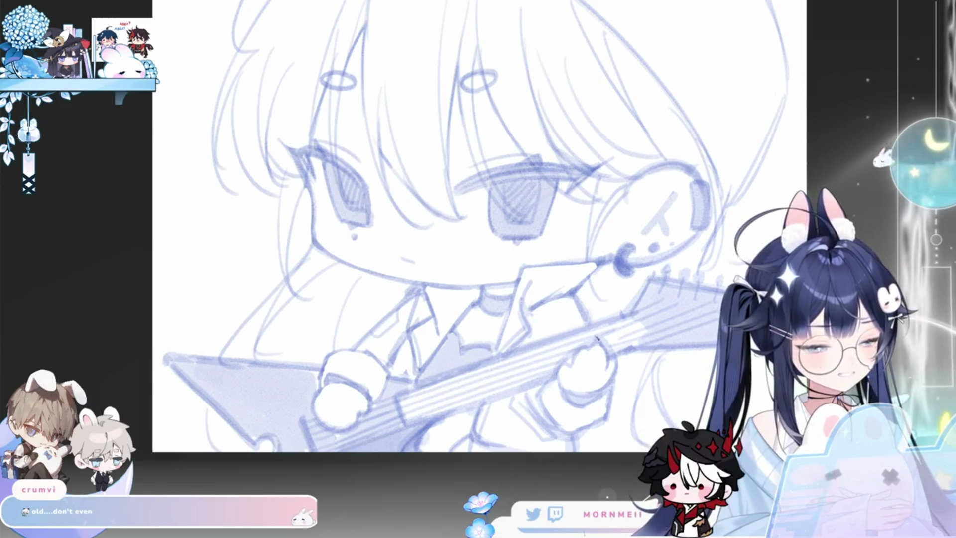
key("h")
key("h")
scroll(518, 293, "up", 1)
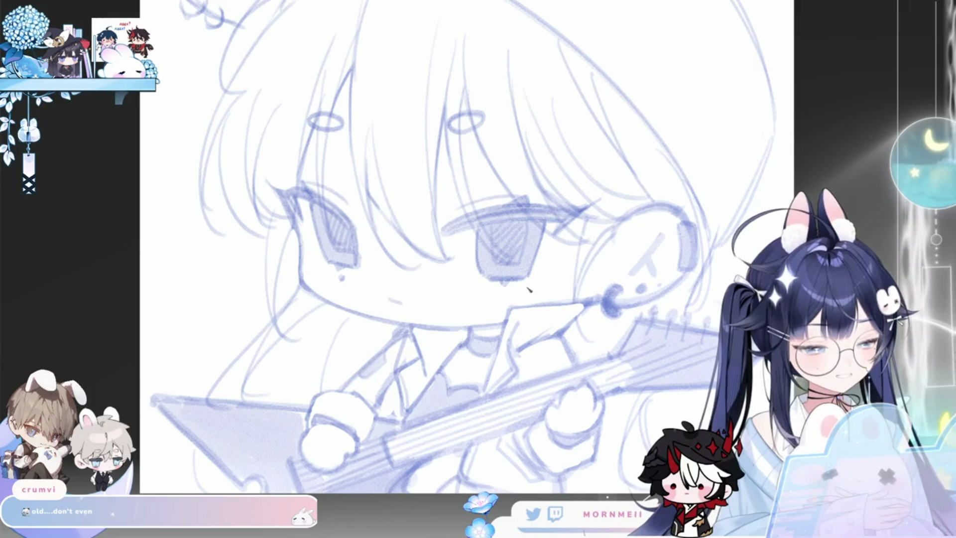
scroll(518, 293, "down", 2)
left_click_drag(386, 102, 357, 117)
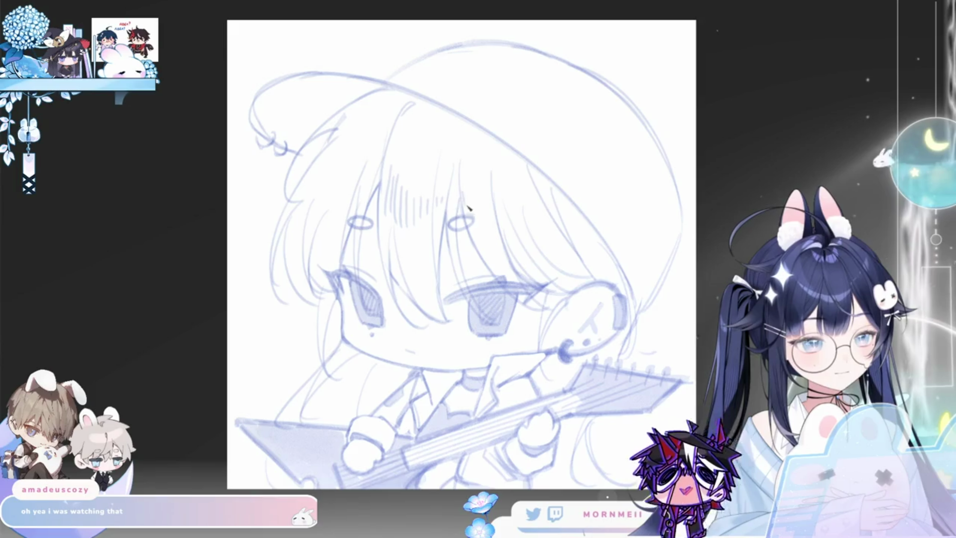
Step: Sketch faint strokes into the hair and erase the stray marks on the headphone
left_click_drag(376, 172, 365, 187)
scroll(360, 158, "up", 2)
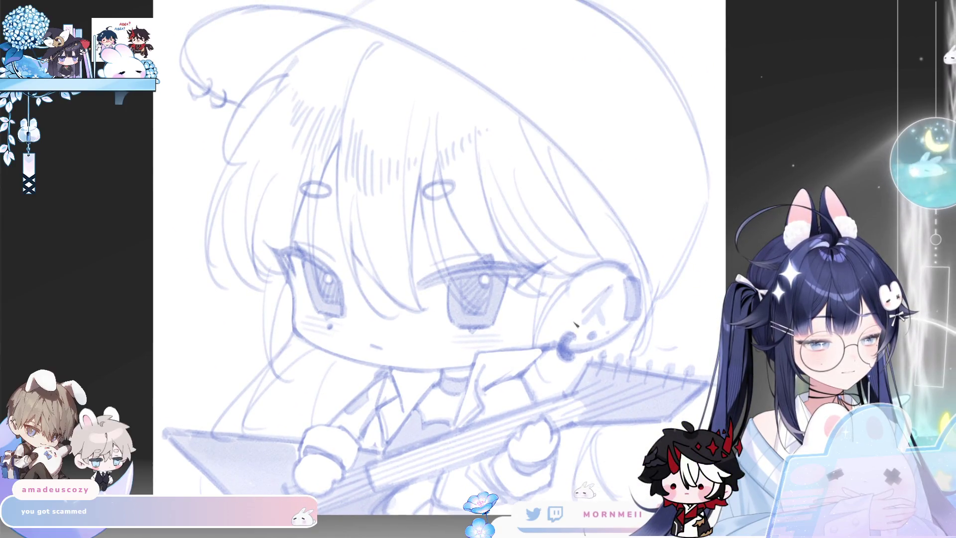
left_click_drag(609, 302, 593, 315)
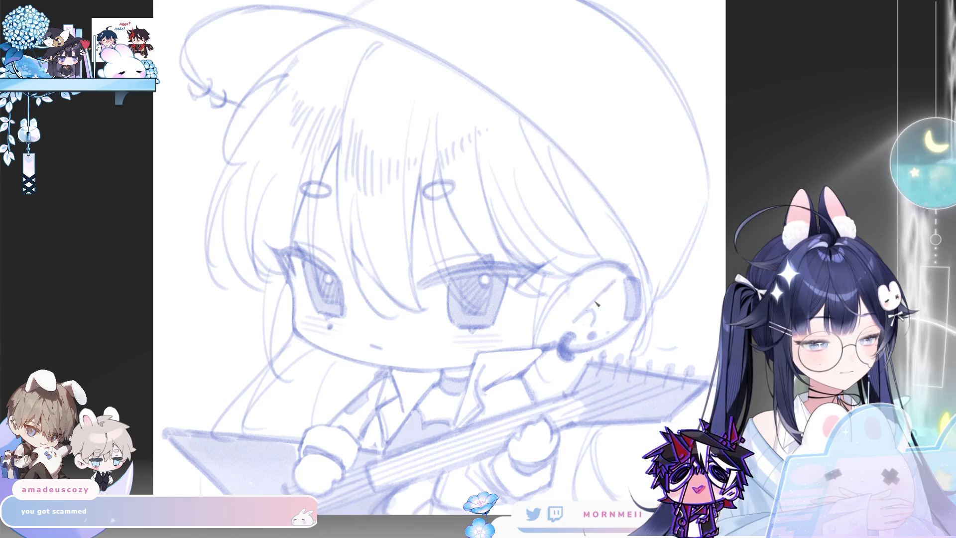
scroll(607, 295, "down", 3)
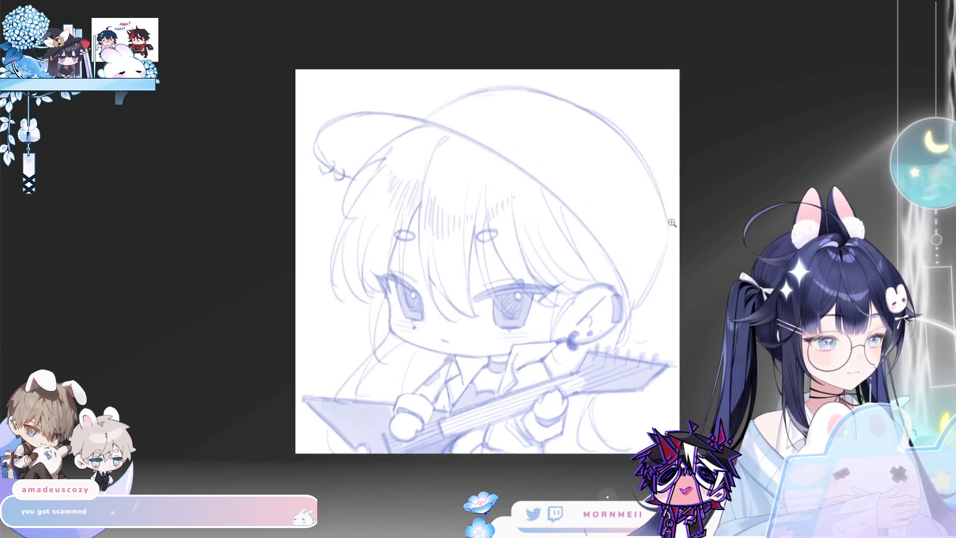
key("m")
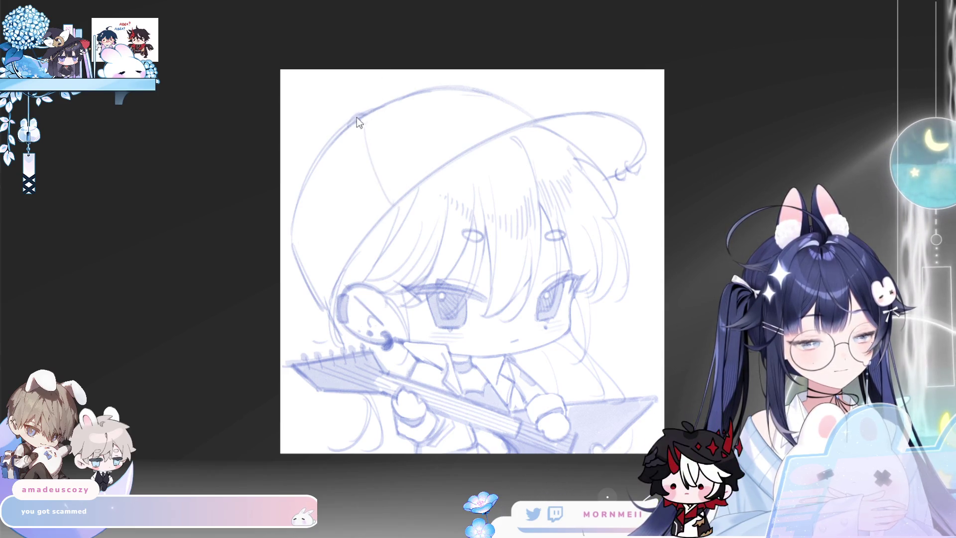
scroll(397, 101, "down", 2)
key("m")
key("m")
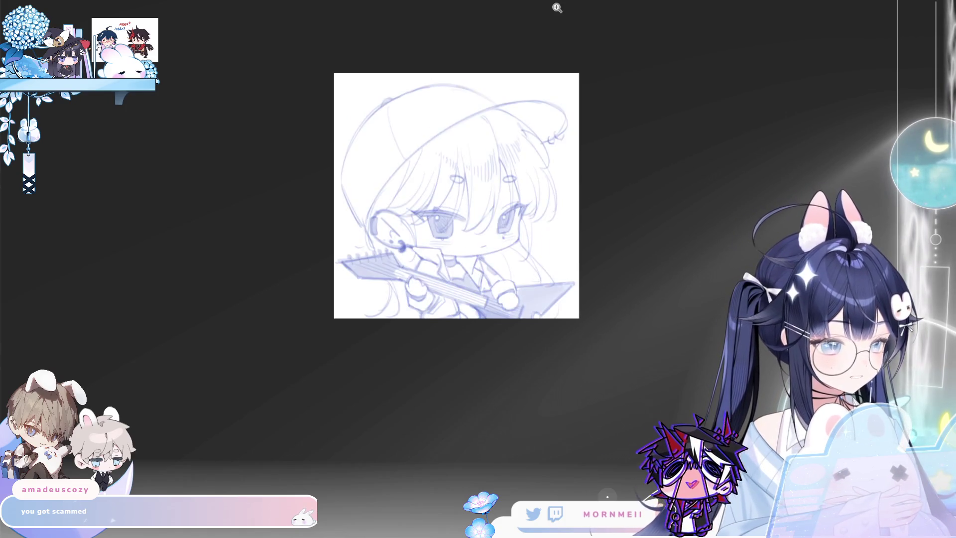
scroll(552, 100, "up", 2)
key("m")
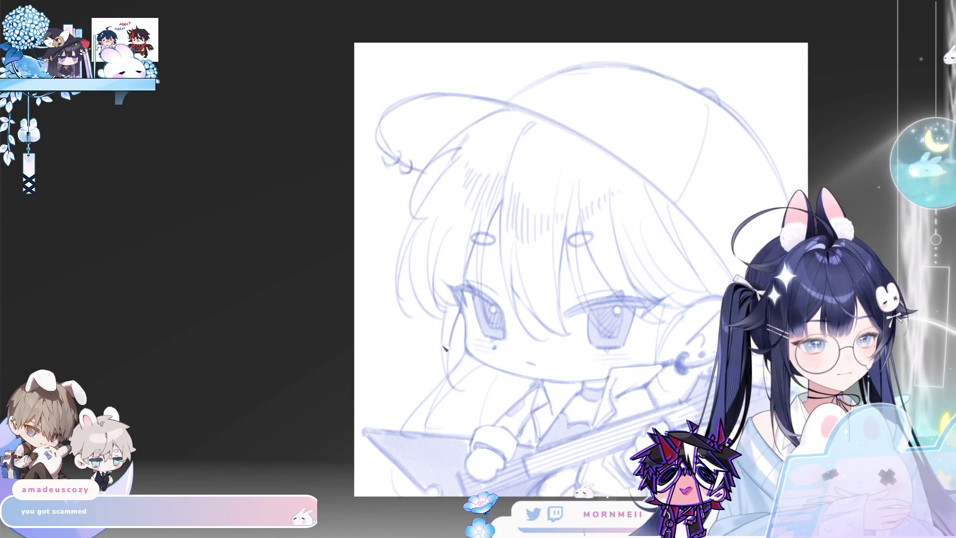
Step: Check the cleaned-up face and headphone mirrored and normal, leaving the view unmirrored
key("m")
key("m")
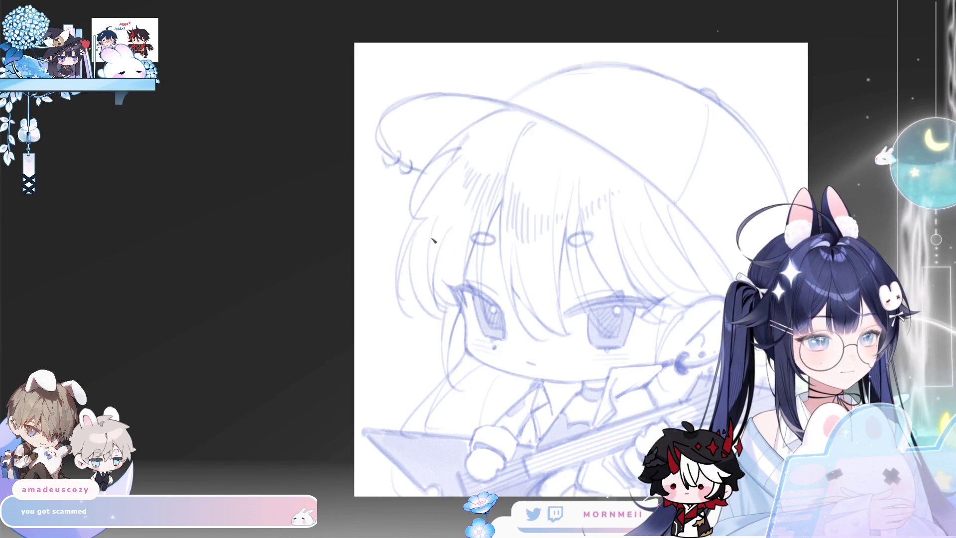
mouse_move(732, 329)
left_mouse_down()
mouse_move(587, 329)
mouse_move(576, 249)
left_mouse_up()
key("m")
key("m")
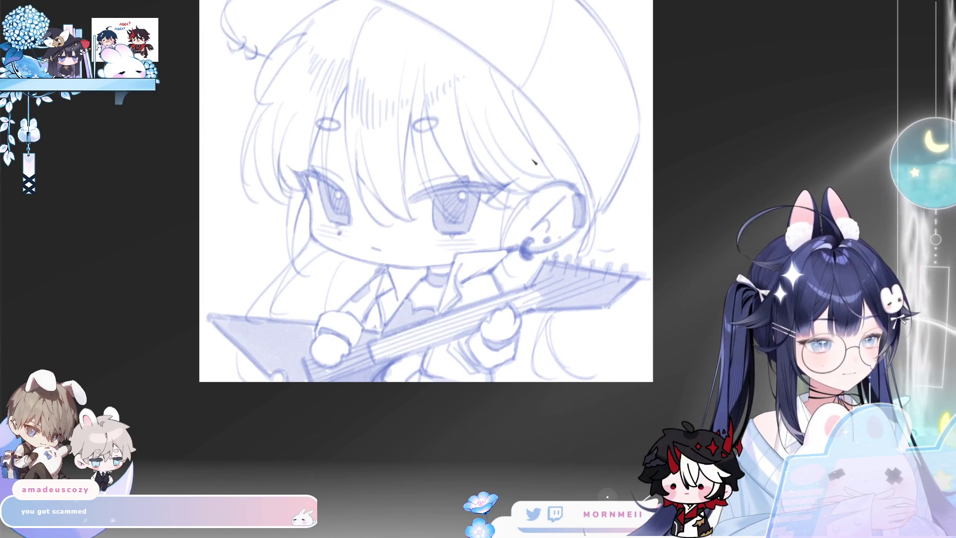
scroll(572, 228, "down", 2)
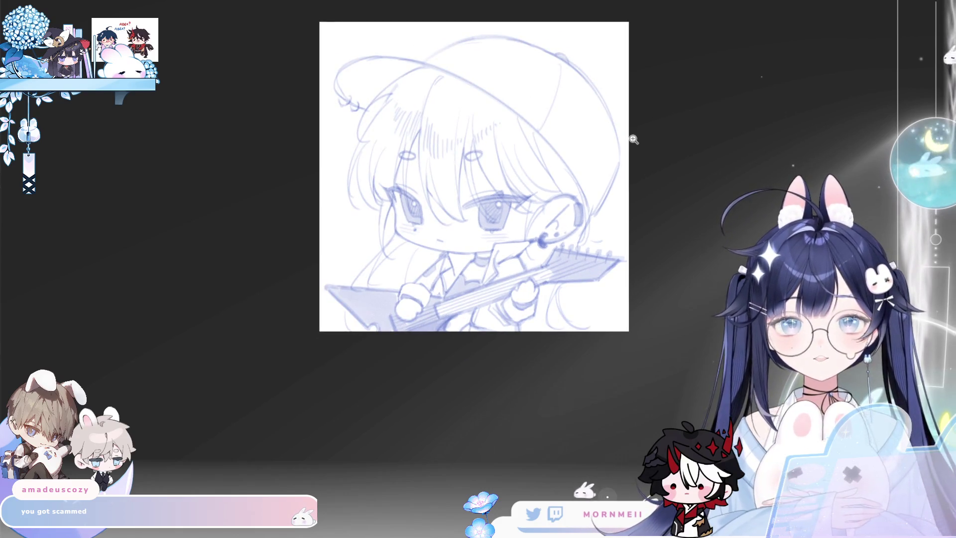
scroll(466, 78, "up", 3)
key("h")
key("h")
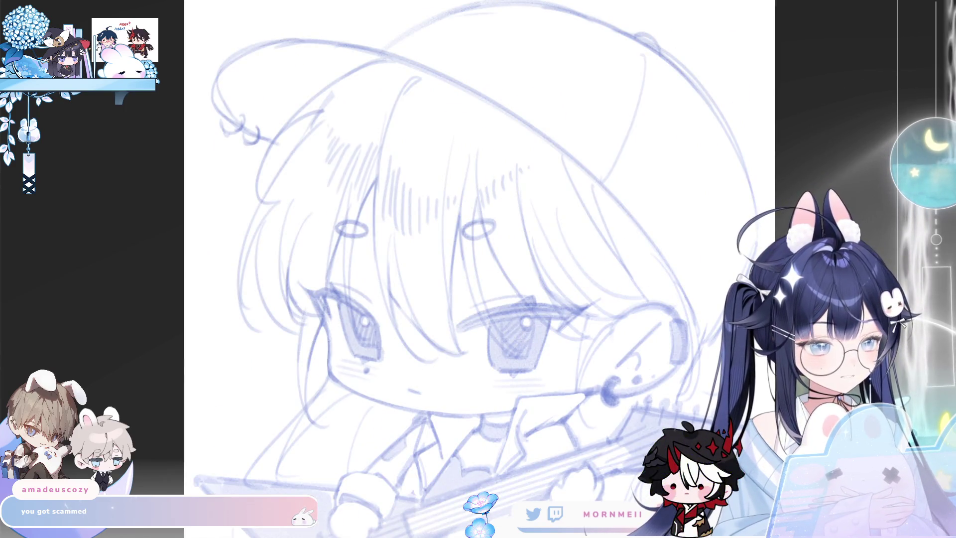
scroll(712, 236, "down", 2)
key("h")
key("h")
scroll(712, 236, "up", 2)
scroll(710, 236, "down", 1)
scroll(466, 271, "up", 2)
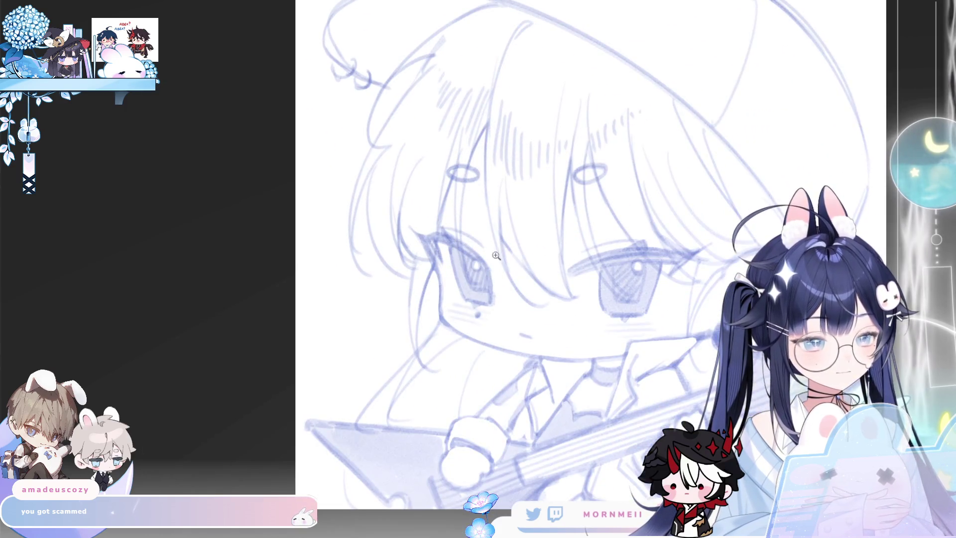
scroll(526, 309, "down", 1)
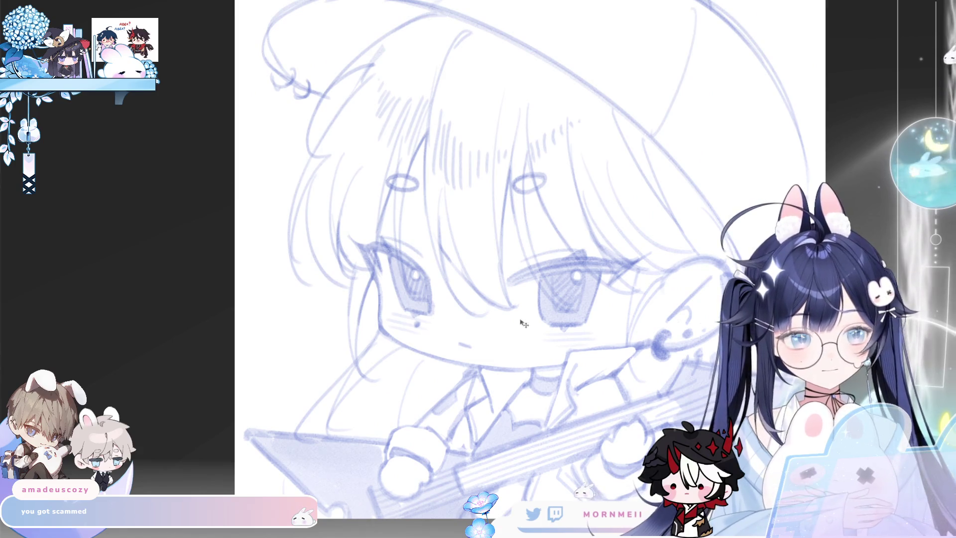
scroll(525, 310, "up", 1)
scroll(525, 309, "down", 1)
scroll(196, 363, "up", 3)
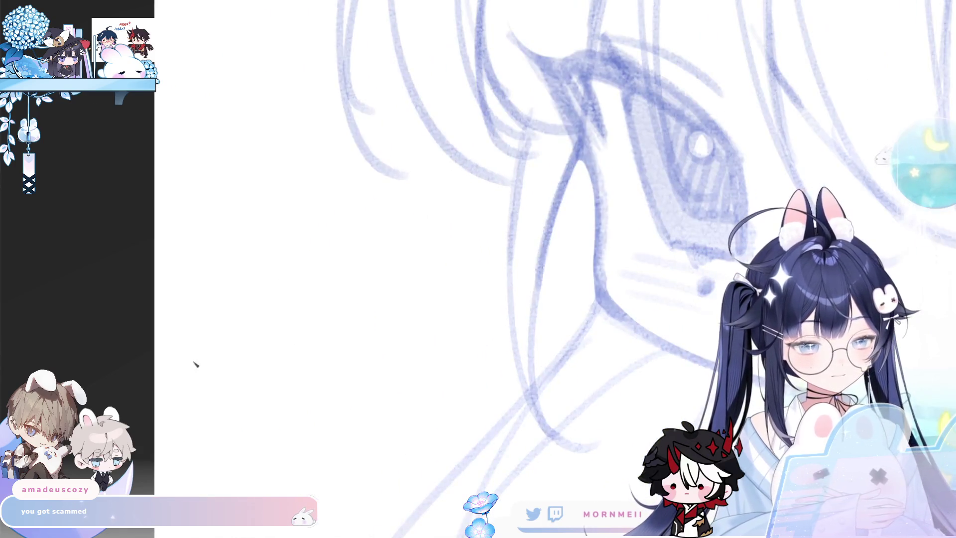
Step: Handwrite the dedication 'For.' and the recipient's name with digits beside the chibi's face
left_click_drag(173, 313, 192, 381)
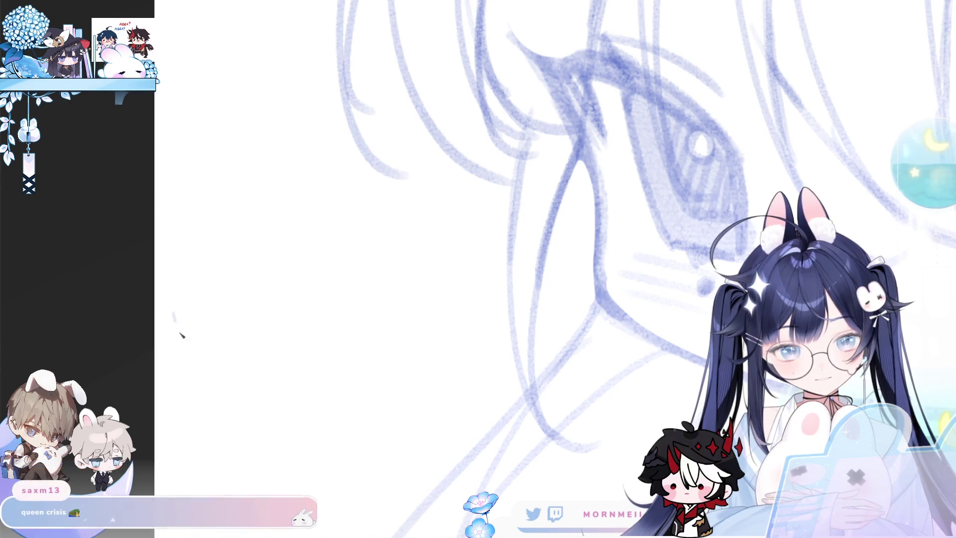
mouse_move(191, 269)
left_mouse_down()
mouse_move(167, 340)
mouse_move(202, 351)
mouse_move(223, 318)
left_mouse_up()
left_click(222, 333)
left_click_drag(264, 291, 231, 322)
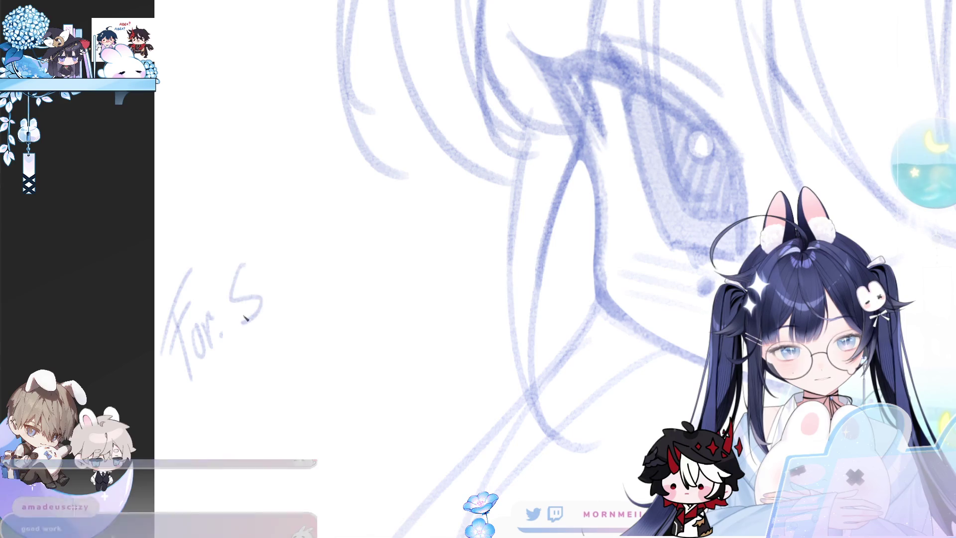
mouse_move(270, 285)
left_mouse_down()
mouse_move(267, 305)
mouse_move(292, 298)
left_mouse_up()
mouse_move(293, 273)
left_mouse_down()
mouse_move(276, 300)
mouse_move(317, 279)
left_mouse_up()
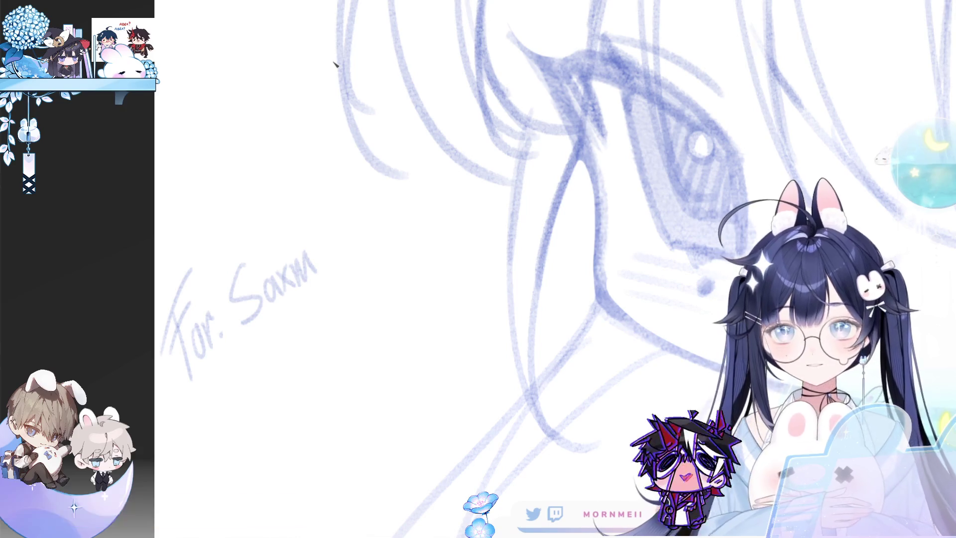
left_click_drag(327, 227, 320, 288)
left_click_drag(330, 203, 333, 258)
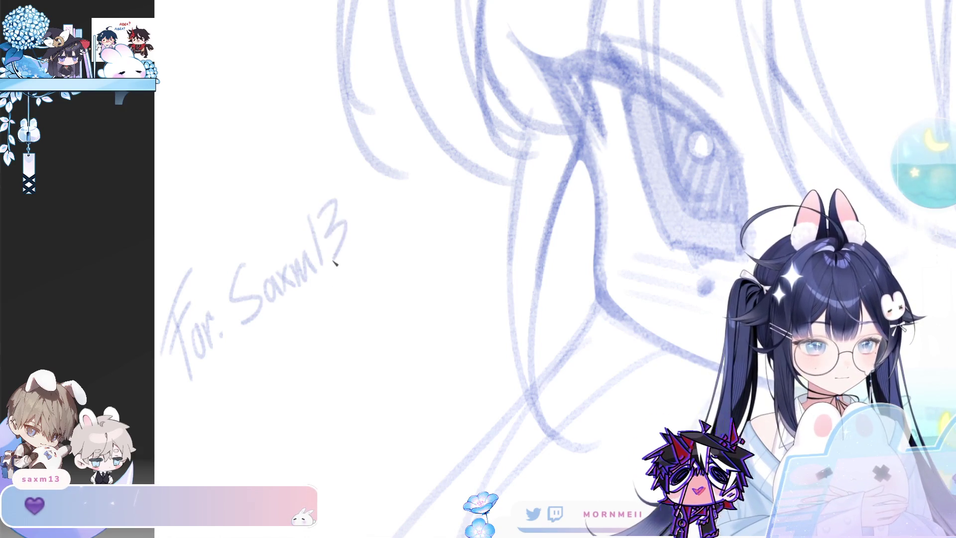
Step: Draw a heart and signature below, then lasso the dedication and move it down-right
left_click_drag(267, 345, 280, 392)
mouse_move(294, 359)
left_mouse_down()
mouse_move(306, 368)
mouse_move(318, 346)
mouse_move(345, 340)
mouse_move(362, 314)
left_mouse_up()
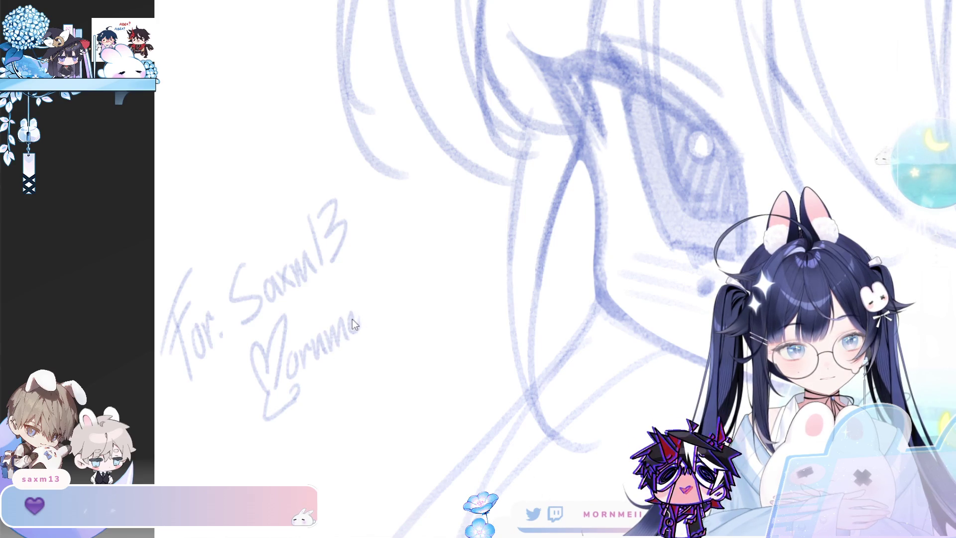
key("ctrl+0")
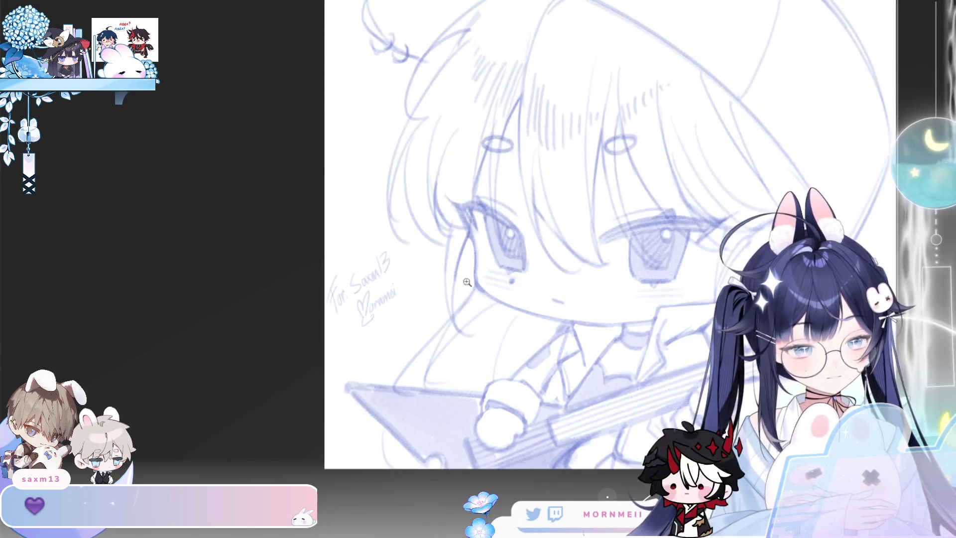
scroll(190, 284, "up", 1)
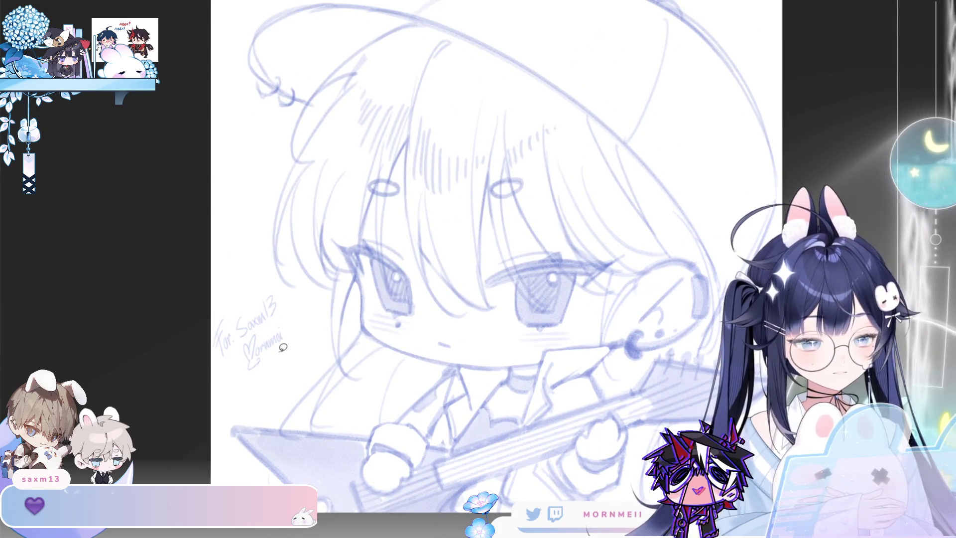
left_click_drag(281, 365, 226, 283)
left_click_drag(288, 354, 309, 373)
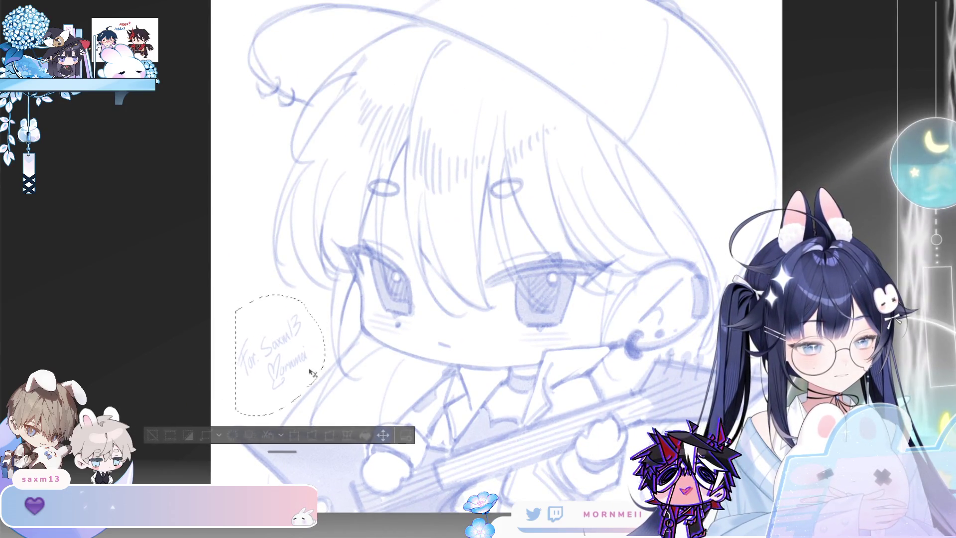
left_click(157, 437)
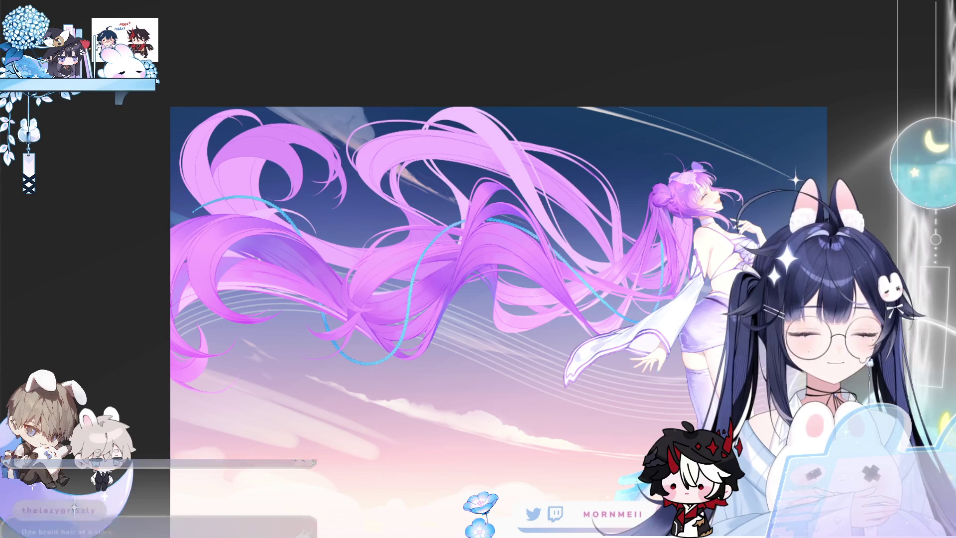
key("h")
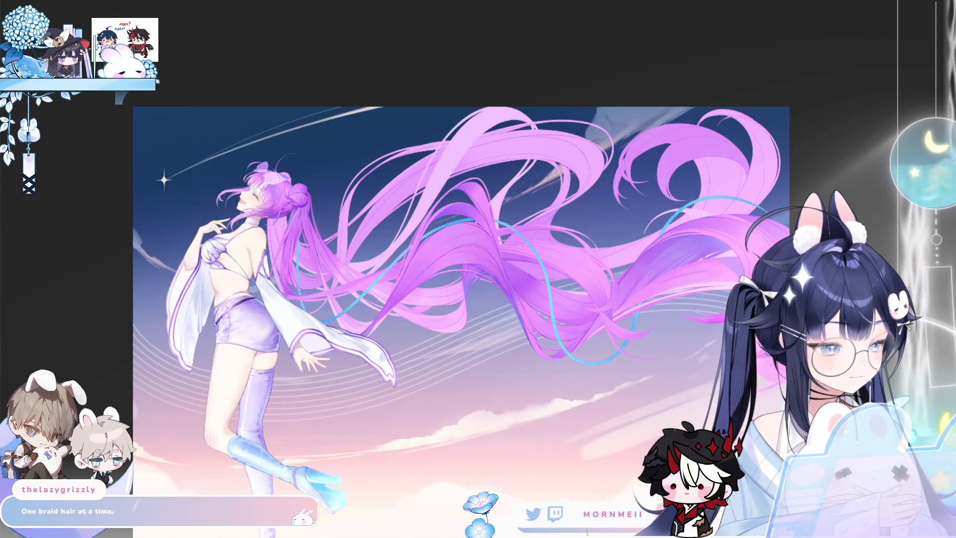
key("ctrl+z")
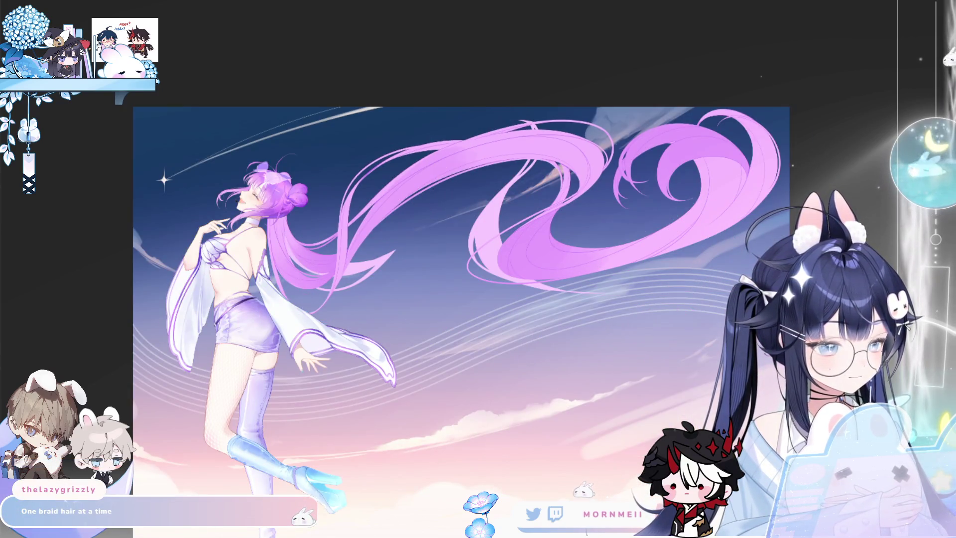
left_click(410, 222)
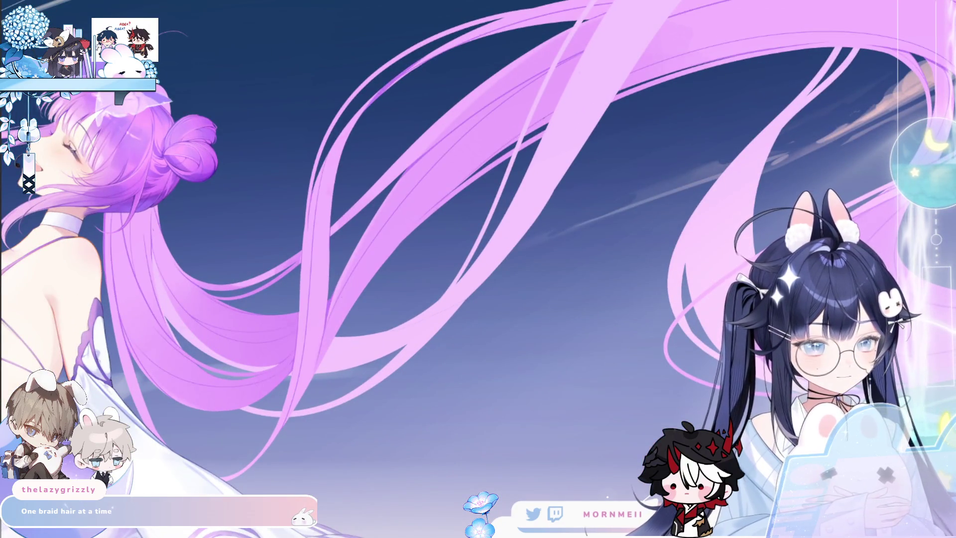
left_click(369, 394)
scroll(617, 324, "down", 2)
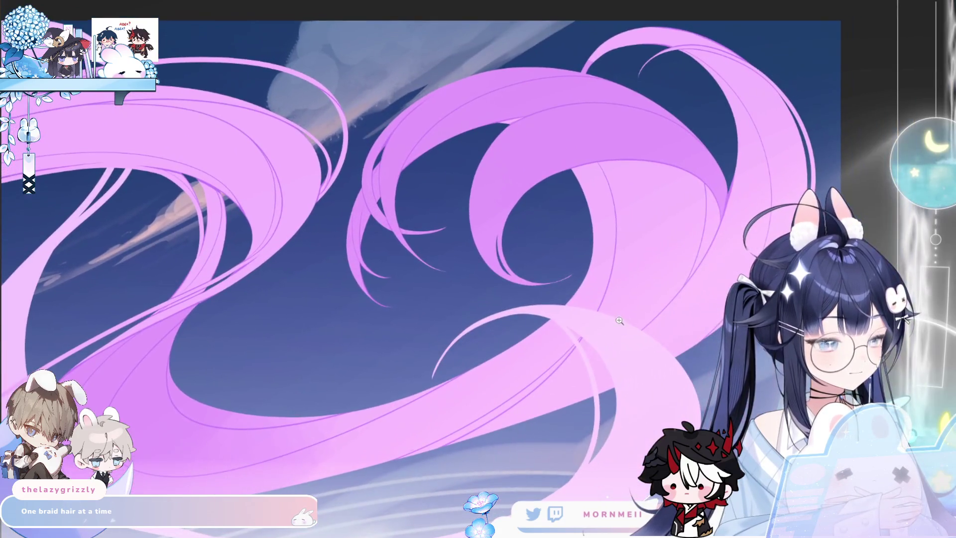
left_click(385, 414)
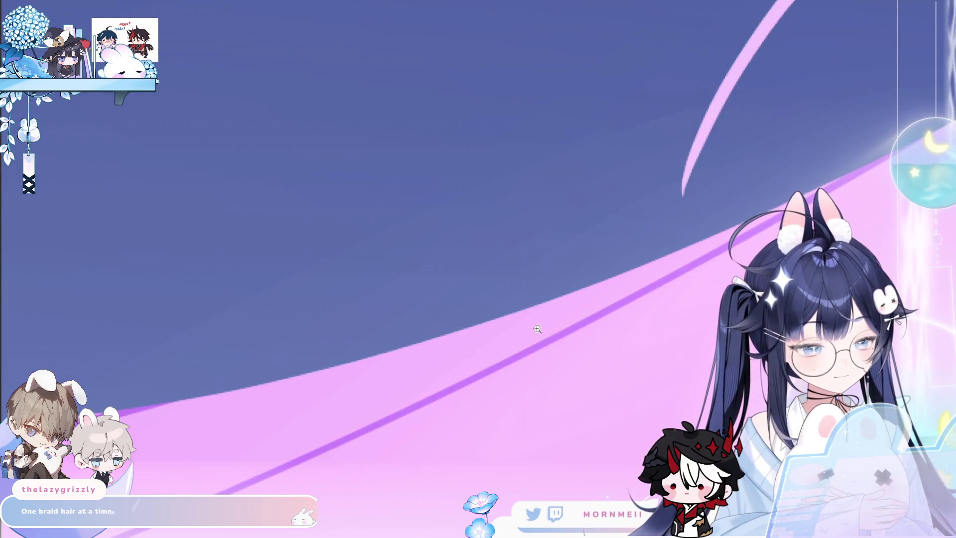
scroll(536, 329, "down", 2)
scroll(376, 256, "down", 1)
scroll(376, 257, "up", 2)
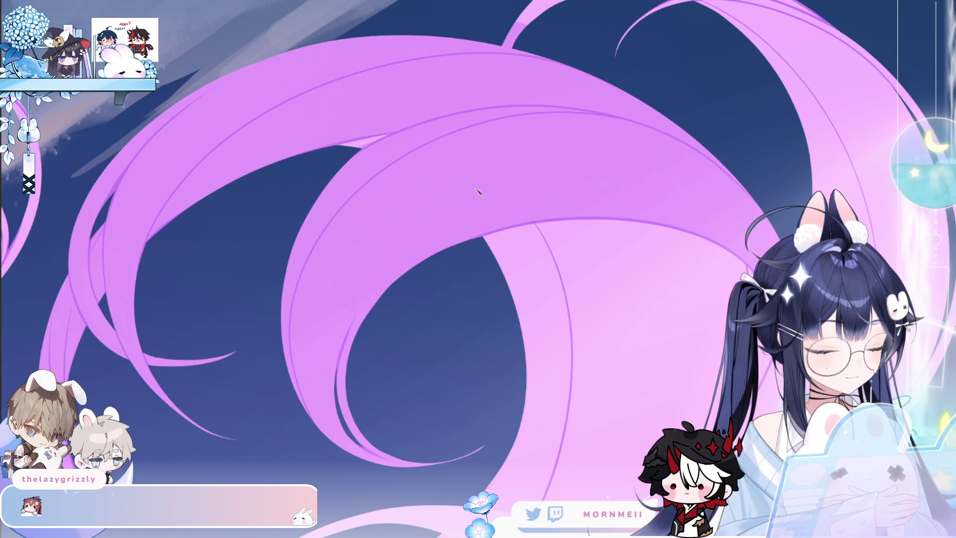
scroll(321, 268, "down", 2)
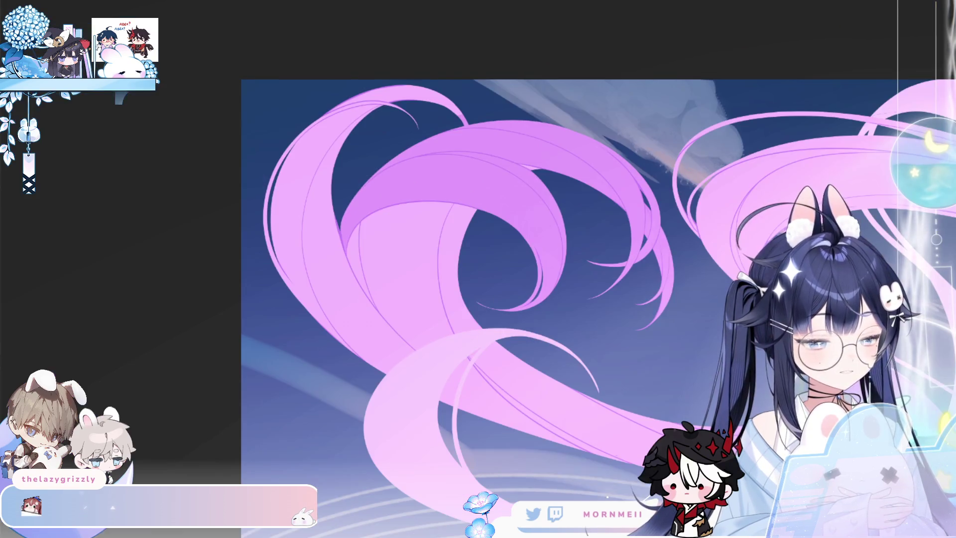
scroll(649, 392, "up", 2)
scroll(649, 392, "down", 1)
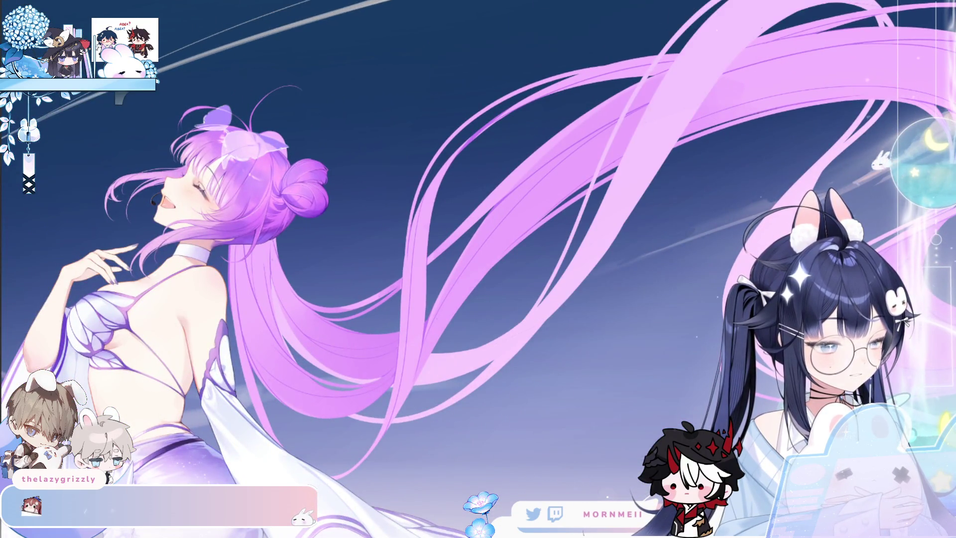
scroll(563, 391, "up", 1)
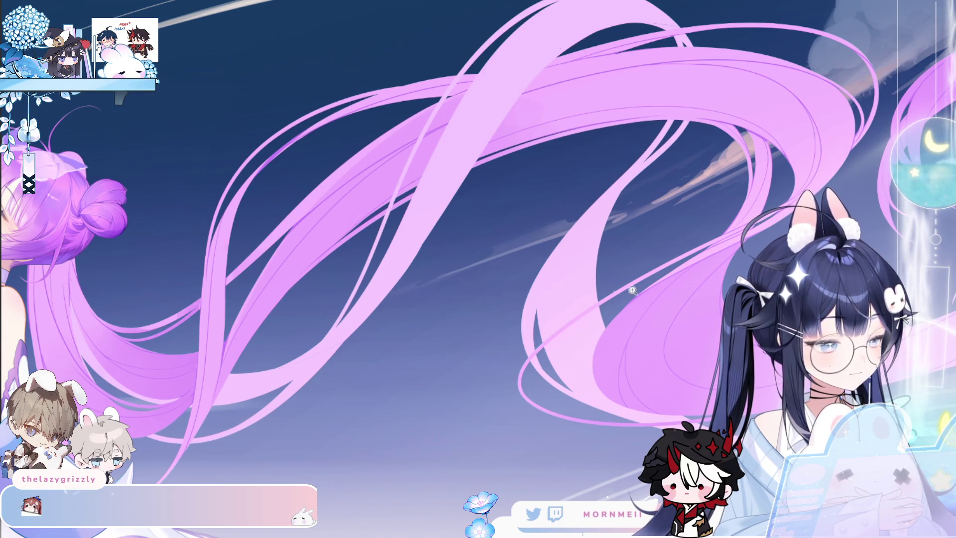
scroll(658, 284, "down", 1)
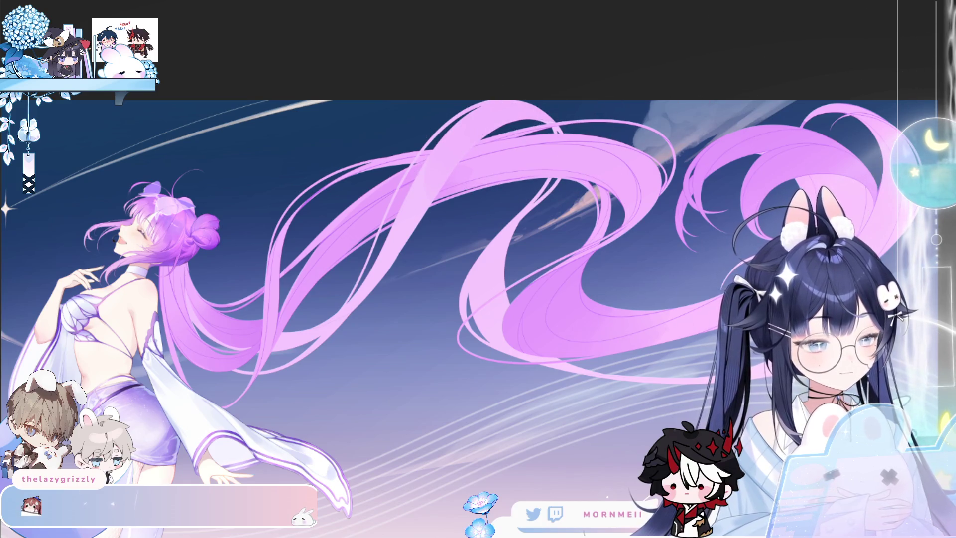
scroll(568, 100, "up", 3)
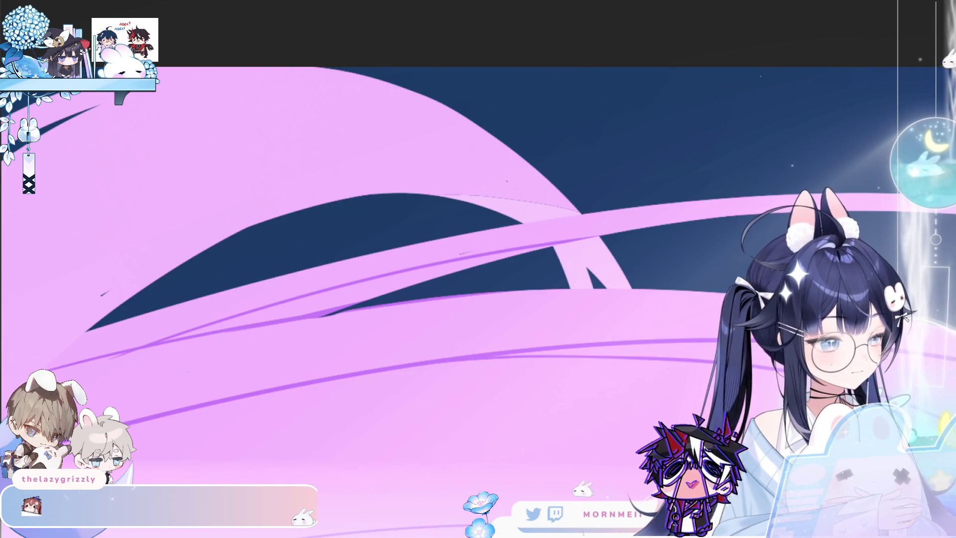
Step: Paint a large dark-blue test stroke over the pink hair tip and undo it
left_click_drag(422, 245, 553, 213)
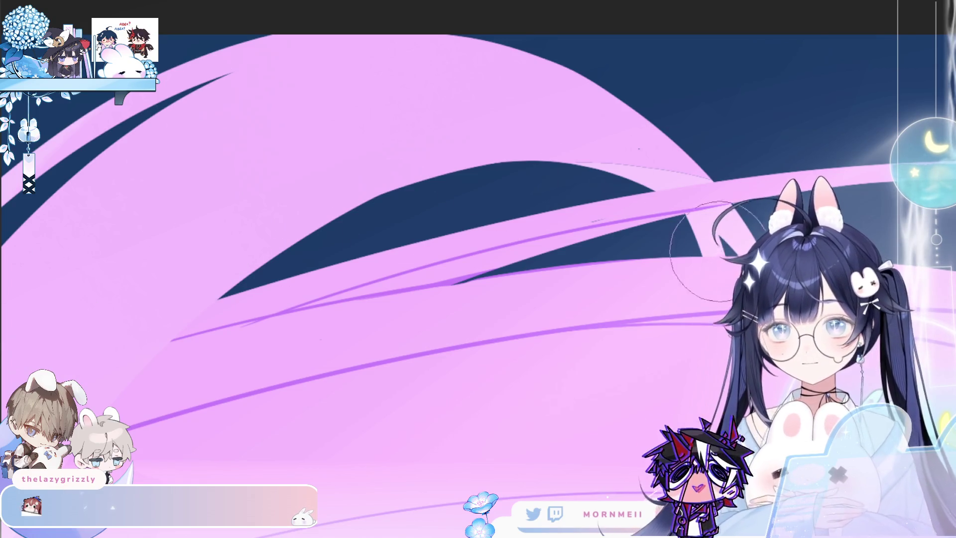
key("bracketright")
key("bracketright")
key("bracketright")
left_click_drag(624, 161, 678, 182)
key("ctrl+z")
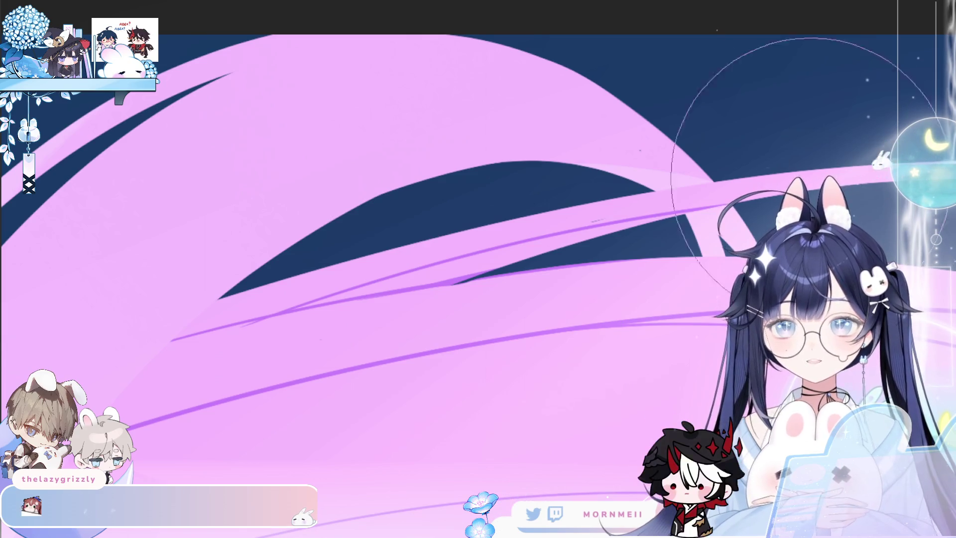
scroll(608, 142, "up", 2)
scroll(607, 142, "up", 2)
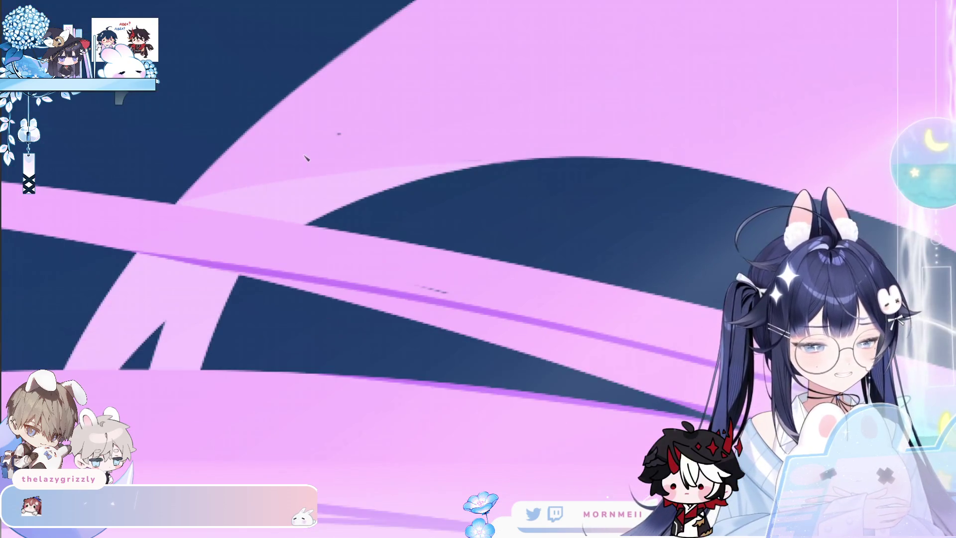
scroll(215, 187, "down", 2)
scroll(198, 160, "down", 2)
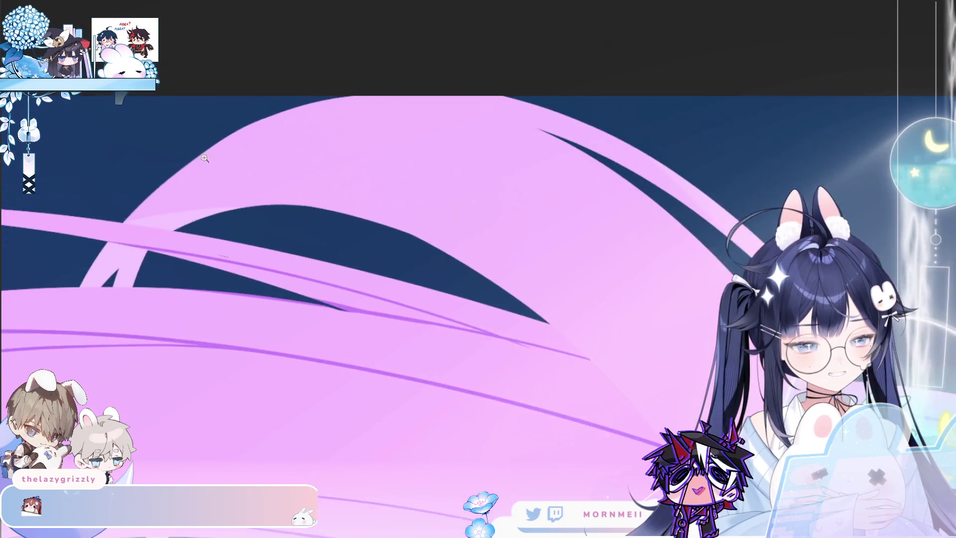
scroll(198, 160, "down", 1)
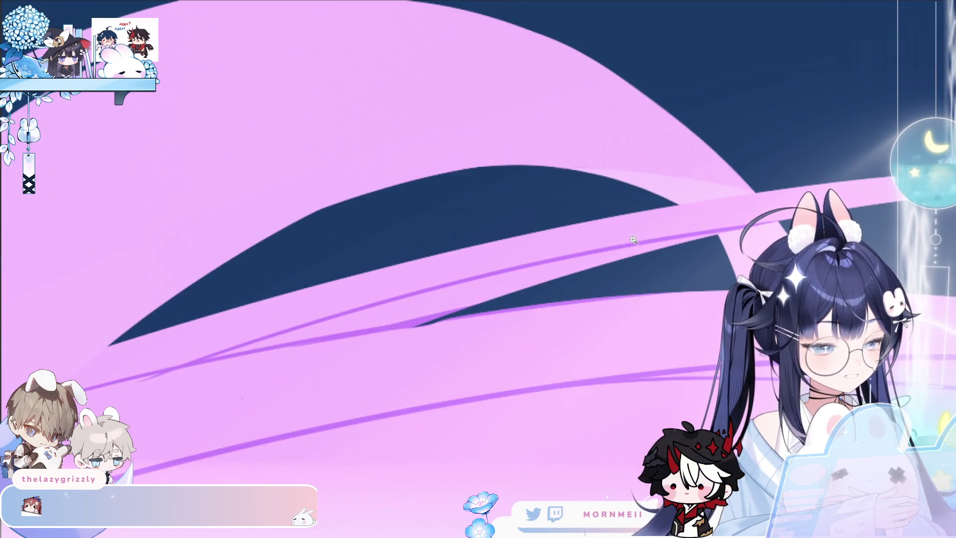
Step: Zoom, rotate and pan around the twin tails to review the hair strands
left_click_drag(633, 240, 467, 243)
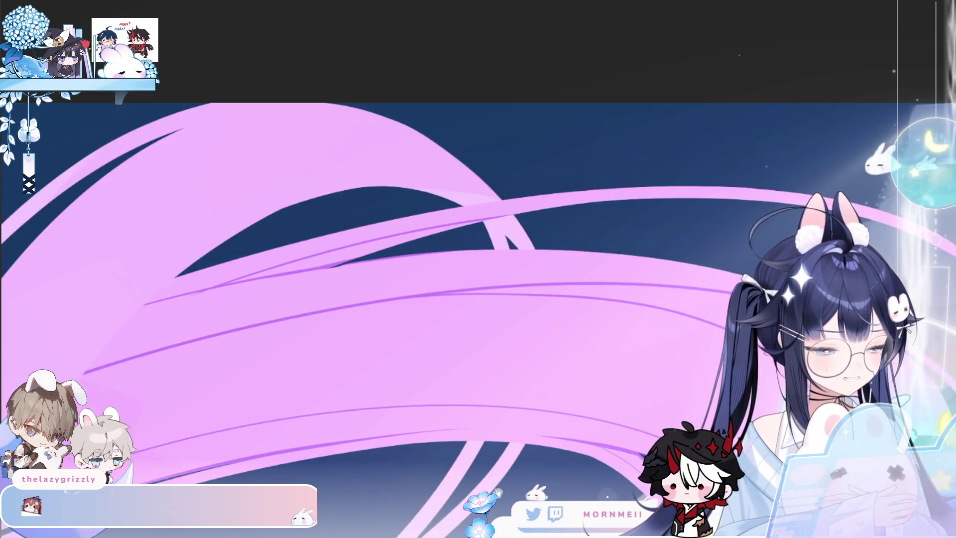
mouse_move(467, 242)
left_mouse_down()
mouse_move(605, 294)
mouse_move(395, 313)
mouse_move(491, 301)
mouse_move(305, 425)
mouse_move(395, 231)
mouse_move(308, 261)
left_mouse_up()
left_click_drag(367, 207, 410, 305)
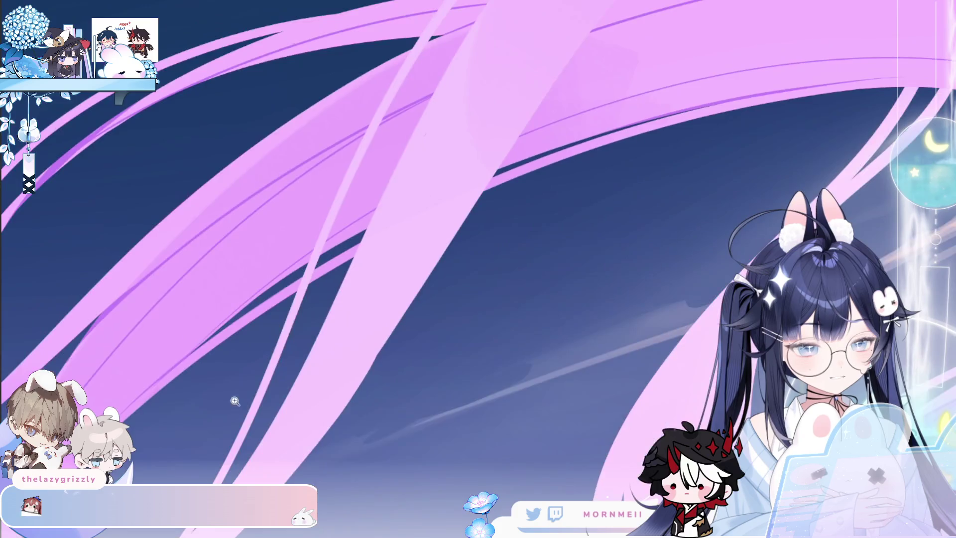
key("ctrl+0")
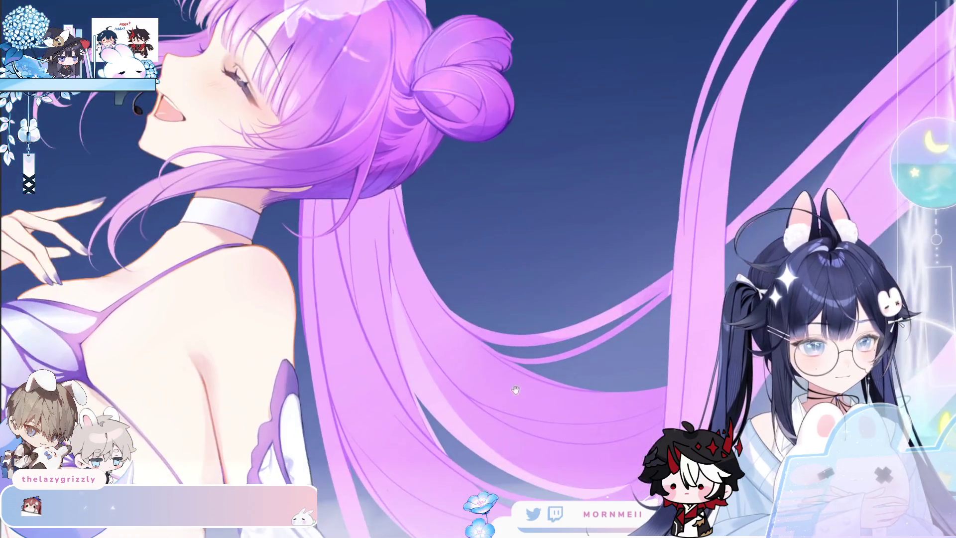
left_click(394, 224)
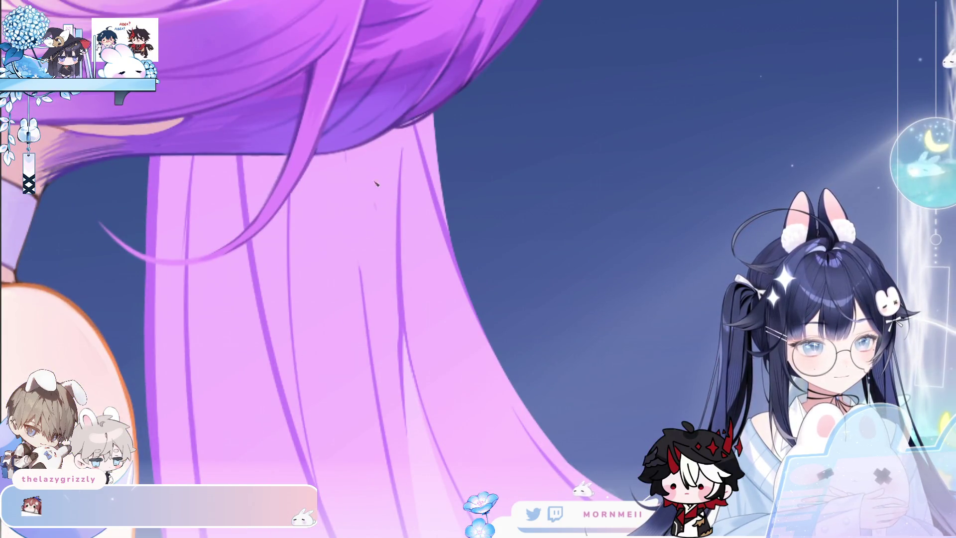
key("ctrl+0")
left_click(623, 219)
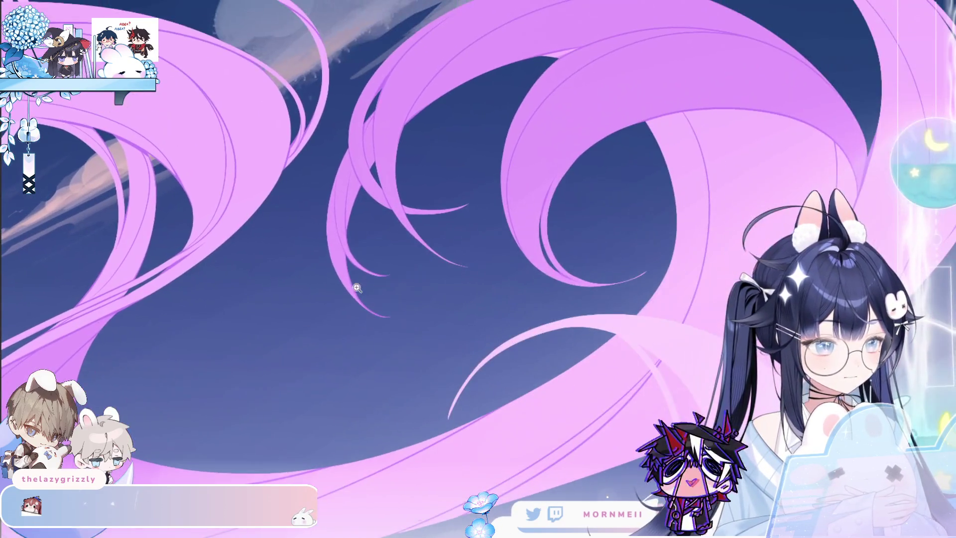
mouse_move(623, 218)
left_mouse_down()
mouse_move(572, 241)
mouse_move(698, 288)
mouse_move(628, 335)
left_mouse_up()
mouse_move(369, 393)
left_mouse_down()
mouse_move(620, 265)
mouse_move(366, 301)
left_mouse_up()
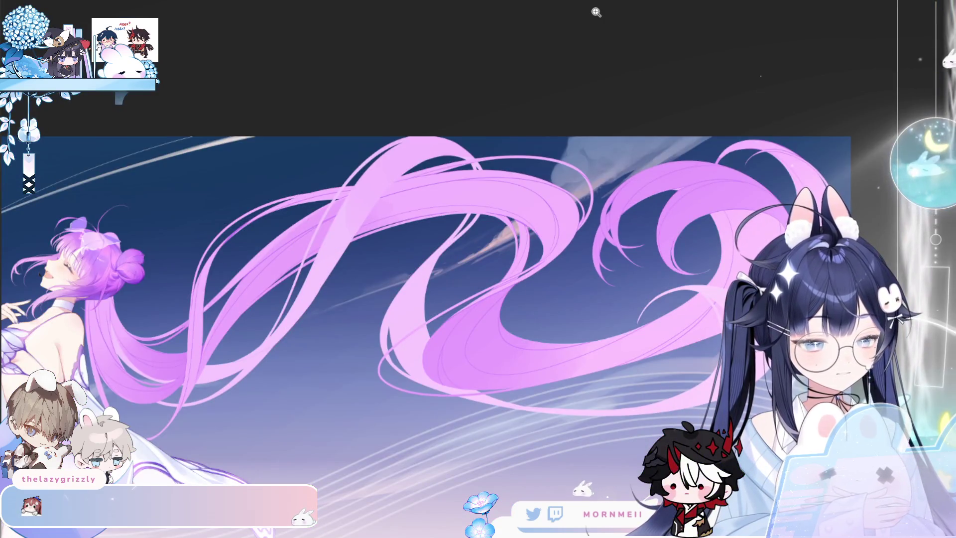
Step: Step back and redo recent hair strokes to confirm the pink strands are intact, then zoom in
key("ctrl+z")
key("ctrl+shift+z")
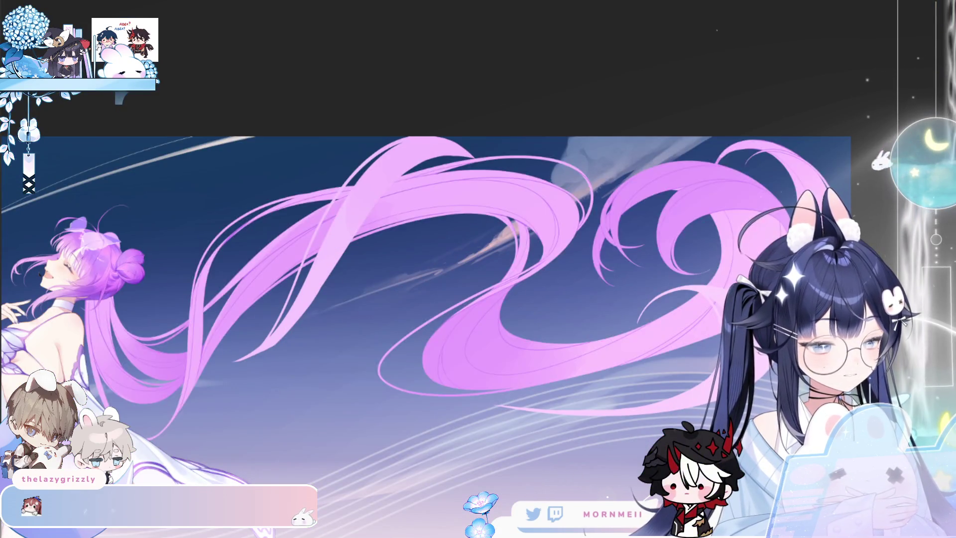
key("ctrl+shift+z")
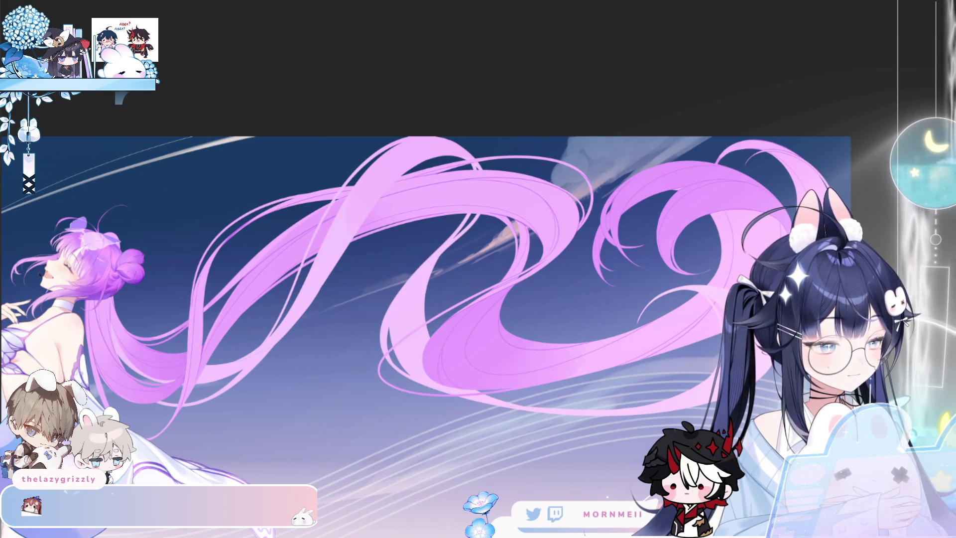
left_click(212, 341)
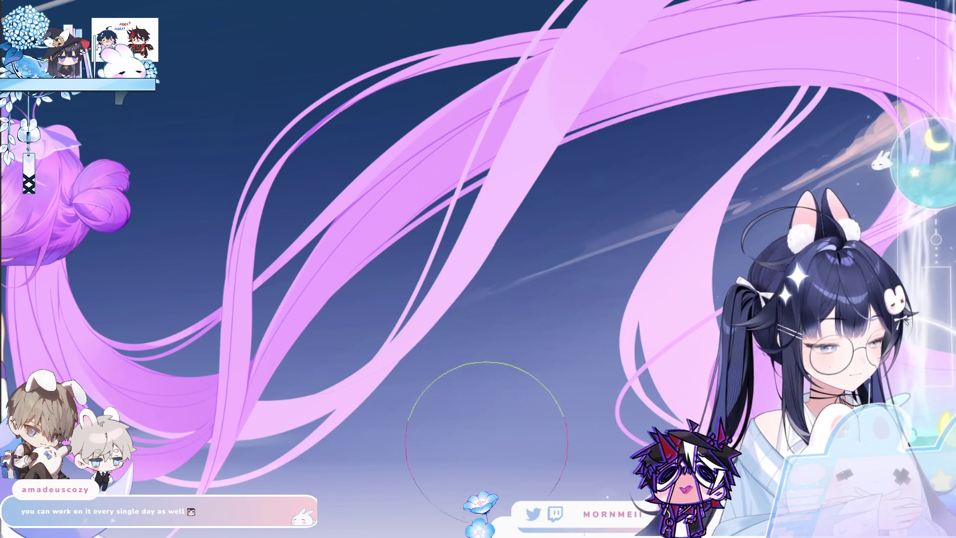
scroll(470, 406, "up", 2)
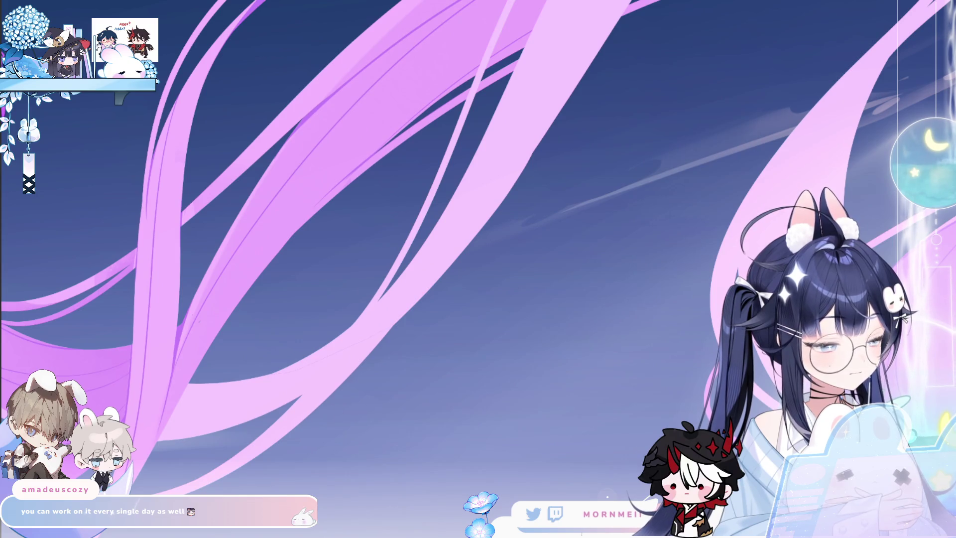
Step: Adjust brush size, reset the view upright and zoom out to see the pink twin-tail sweep, mirroring briefly
key("bracketright")
key("bracketright")
key("bracketright")
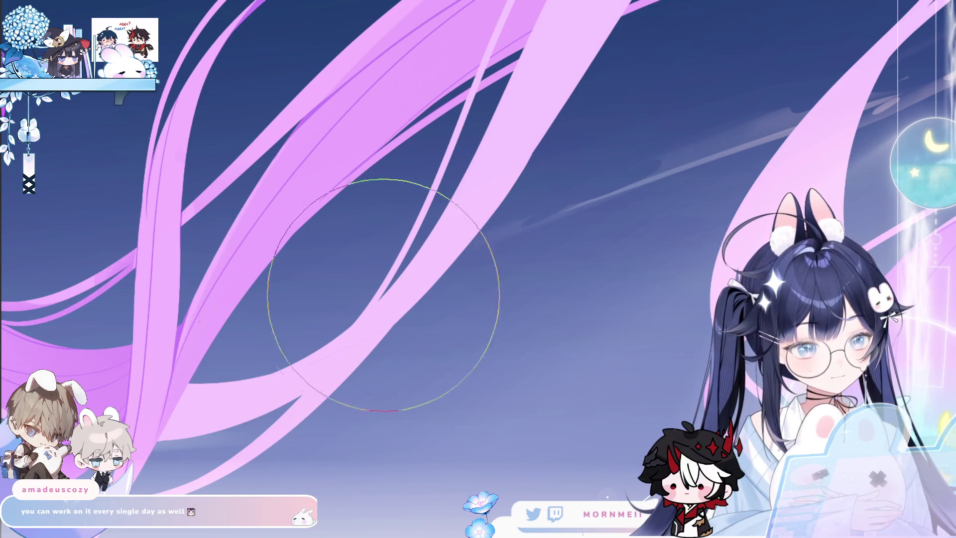
scroll(372, 271, "down", 2)
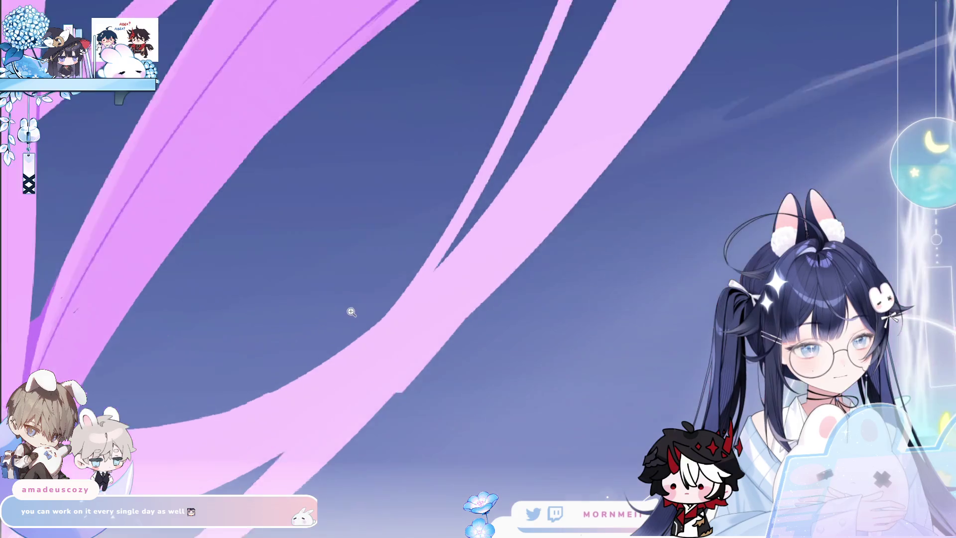
scroll(349, 312, "down", 3)
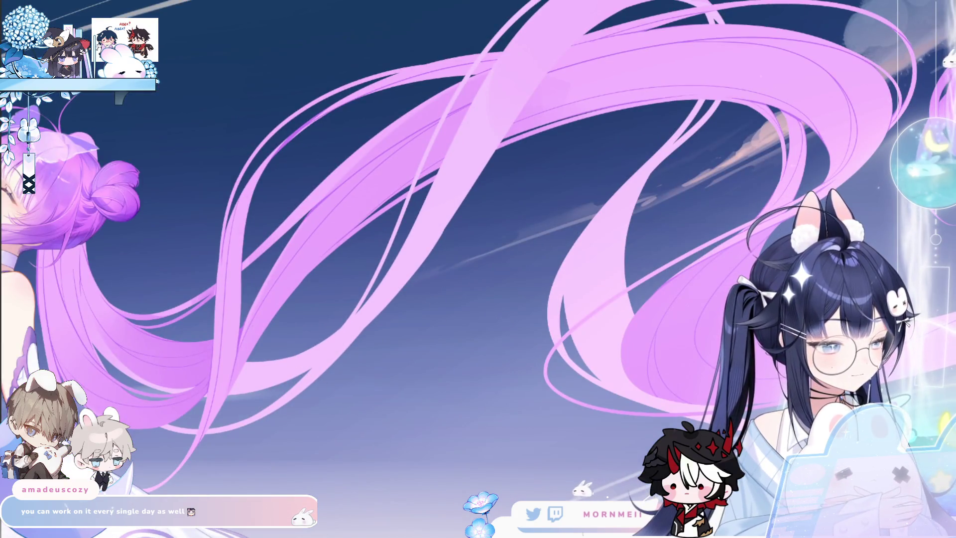
scroll(478, 270, "right", 2)
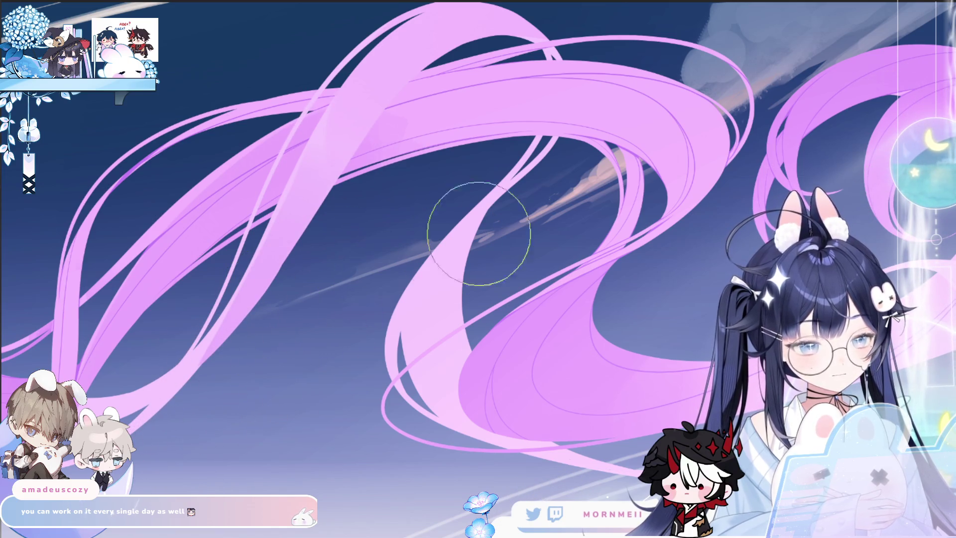
key("asciicircum")
key("asciicircum")
key("asciicircum")
key("bracketleft")
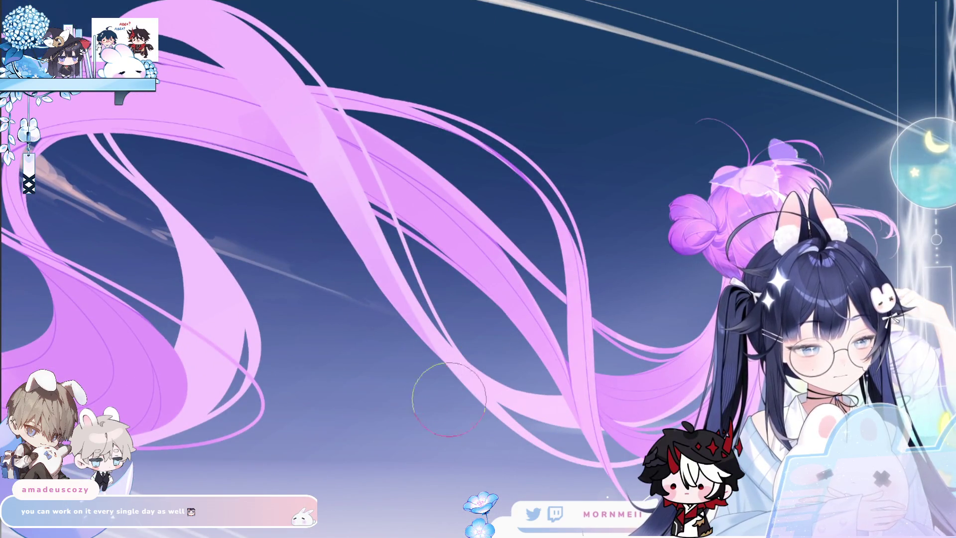
key("ctrl+0")
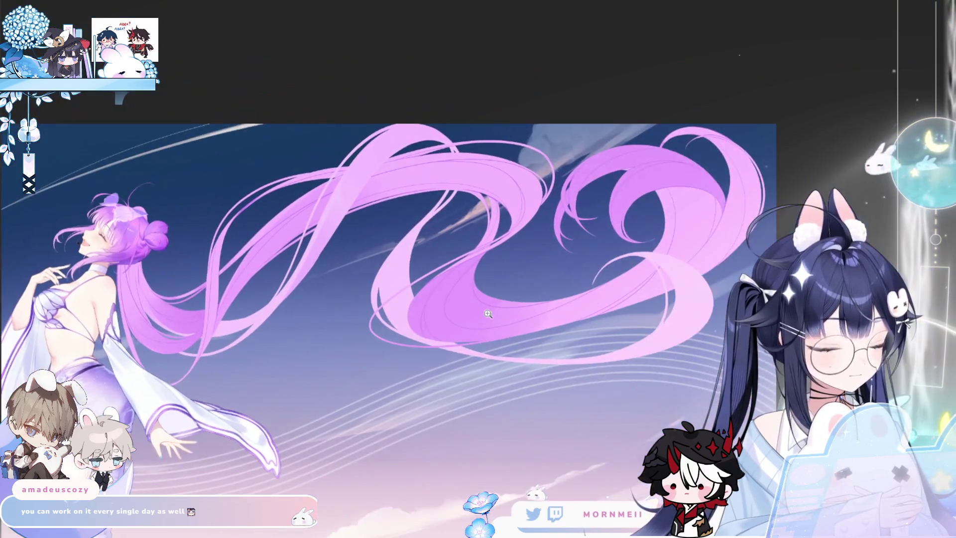
left_click(487, 315)
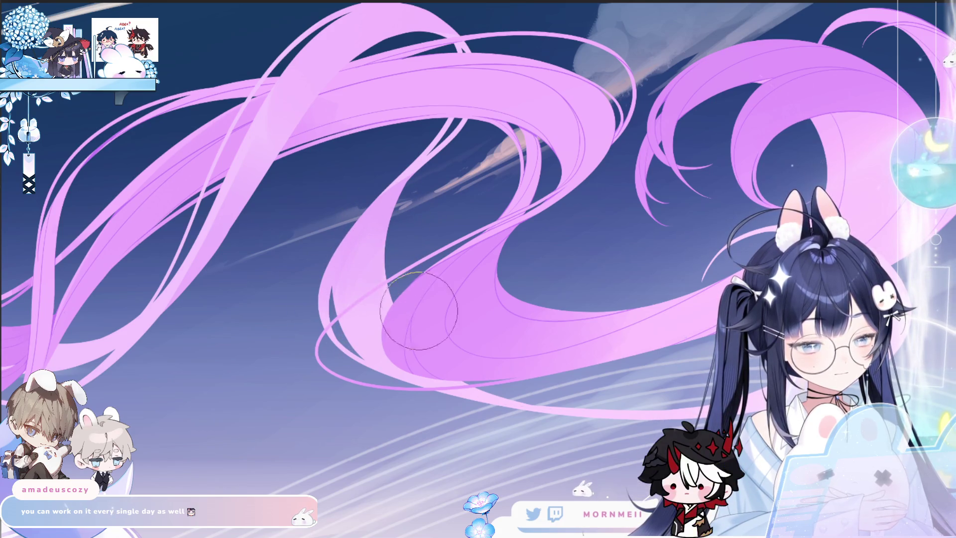
key("m")
key("m")
key("minus")
key("minus")
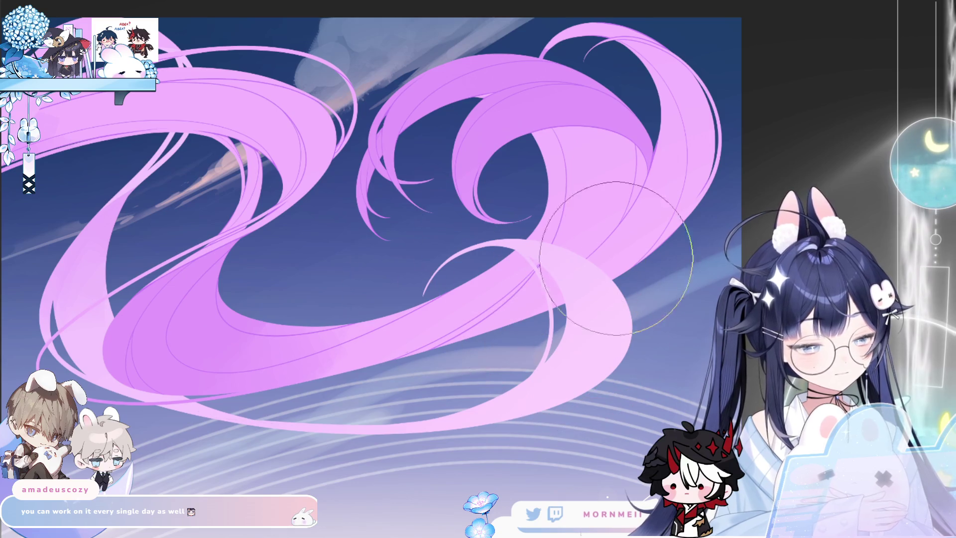
key("m")
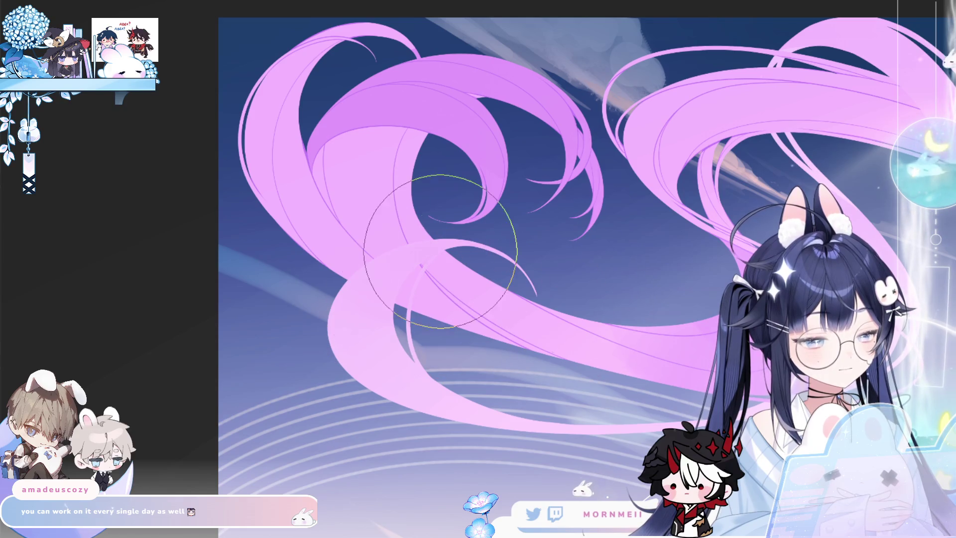
scroll(714, 327, "down", 2)
key("m")
key("m")
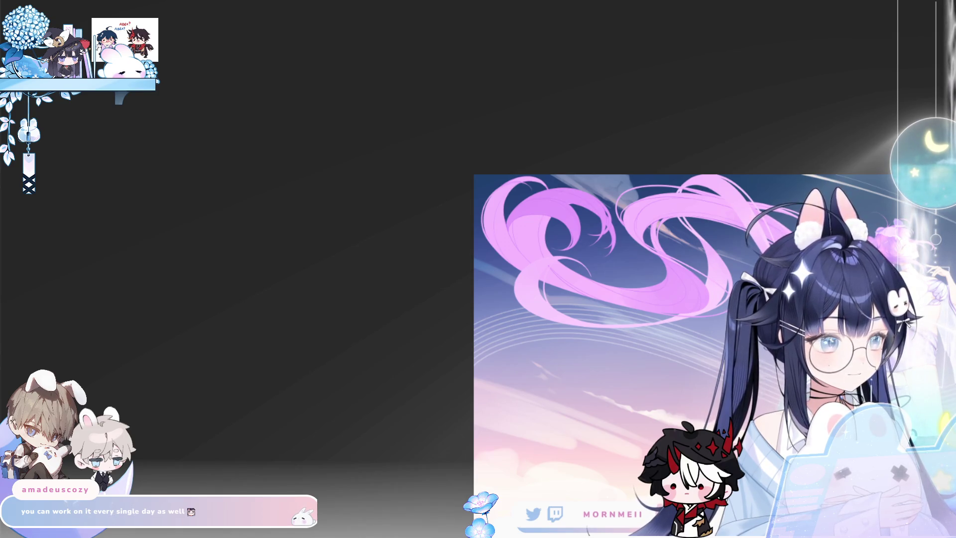
Step: Fit the whole artwork, check it mirrored and back, then zoom in on the figure's back and hair
key("m")
key("ctrl+0")
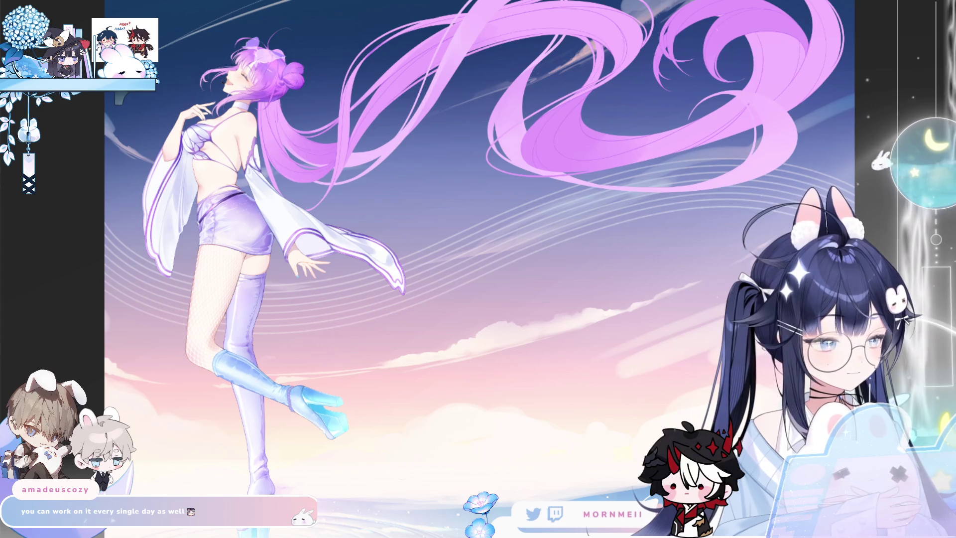
key("m")
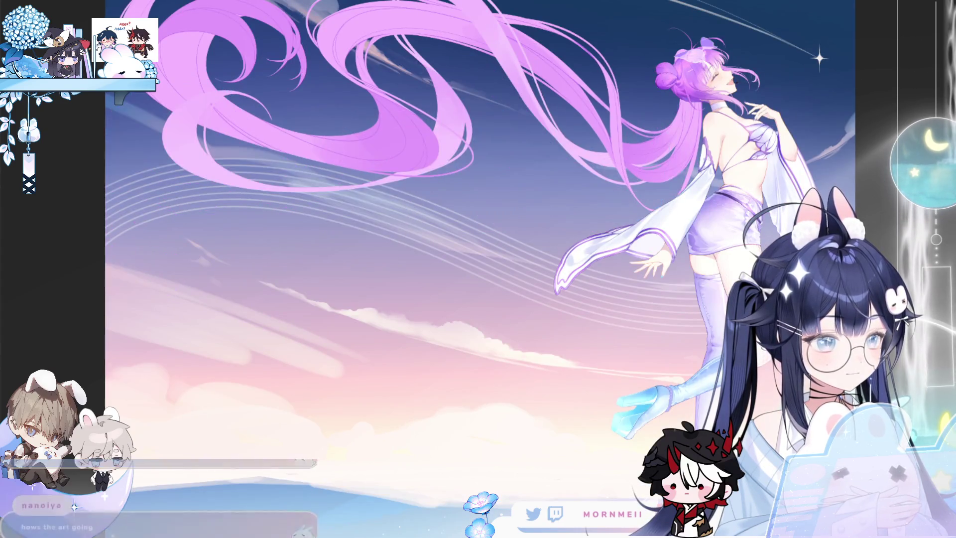
key("m")
left_click(396, 185)
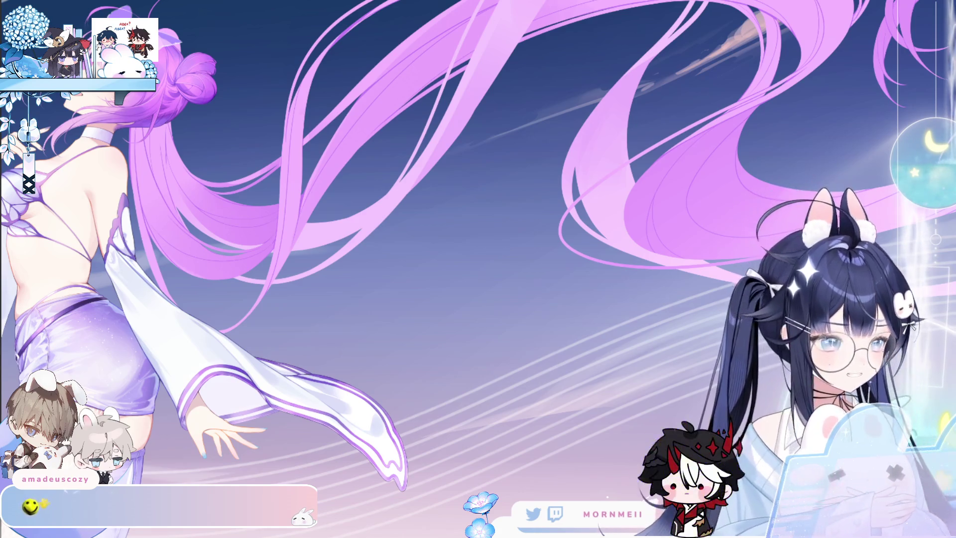
scroll(344, 355, "down", 10)
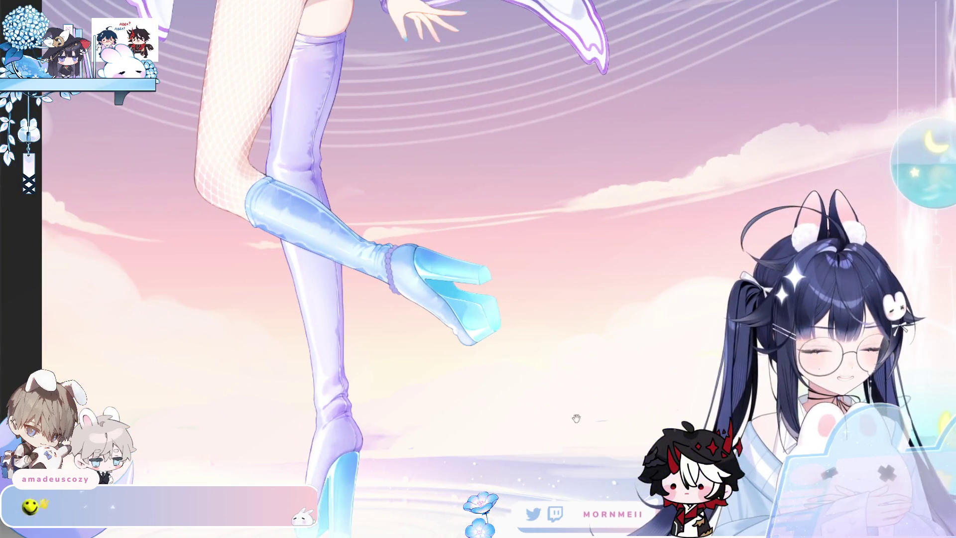
scroll(576, 409, "down", 3)
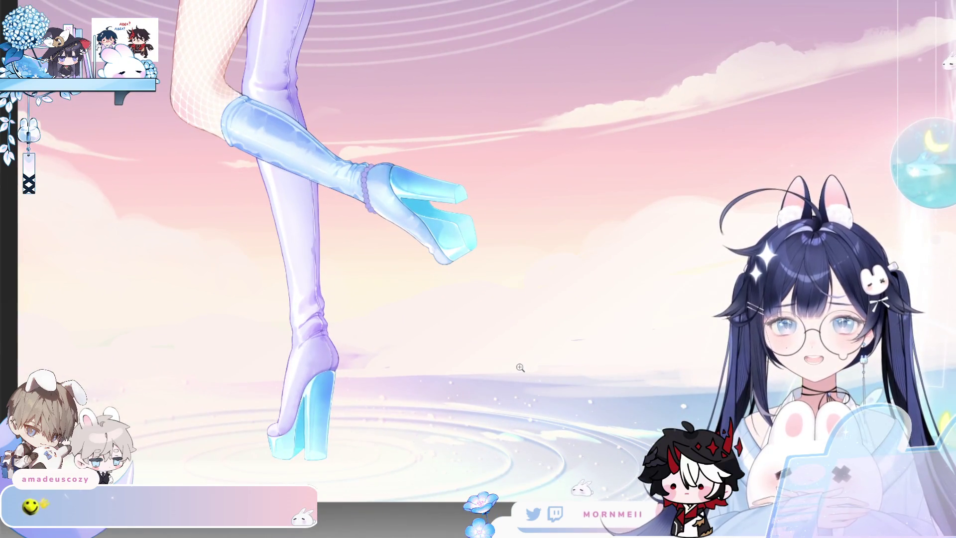
Step: Pan down to inspect the legs and boots, then bring the view back up the figure
left_click_drag(504, 411, 494, 382)
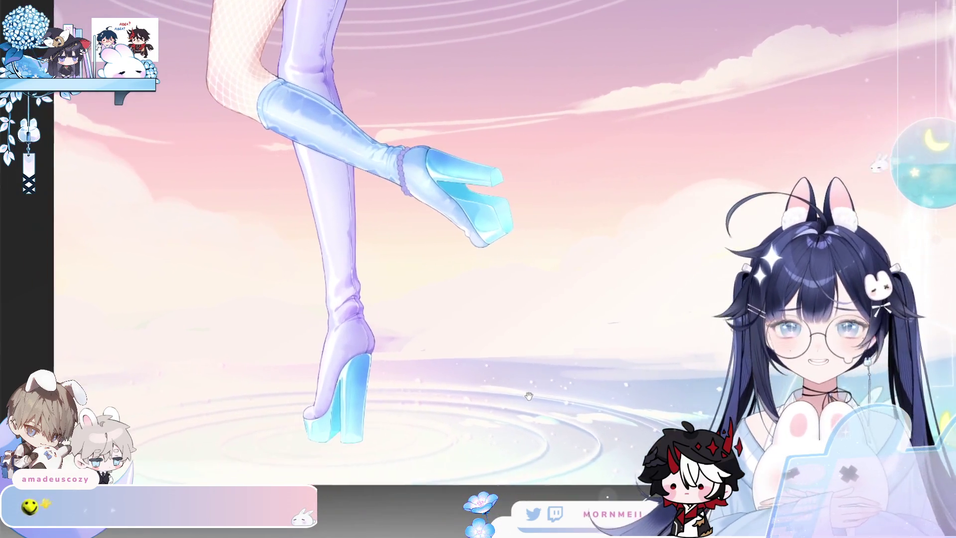
scroll(493, 382, "up", 3)
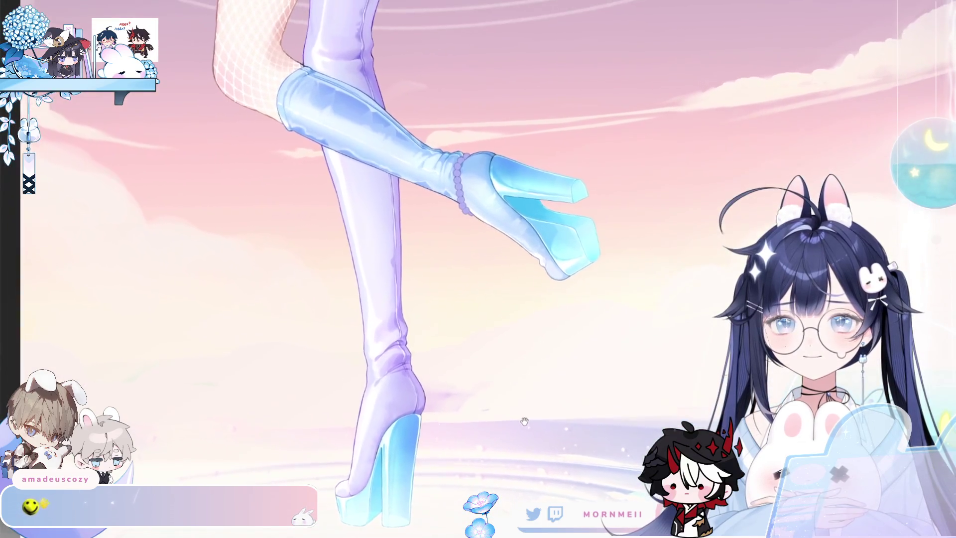
scroll(523, 417, "down", 1)
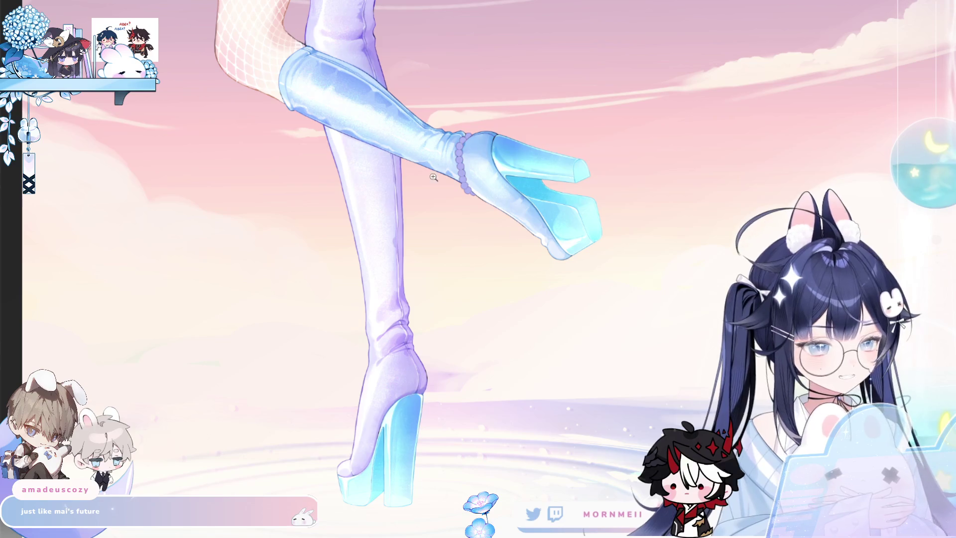
scroll(401, 391, "up", 3)
scroll(411, 213, "up", 3)
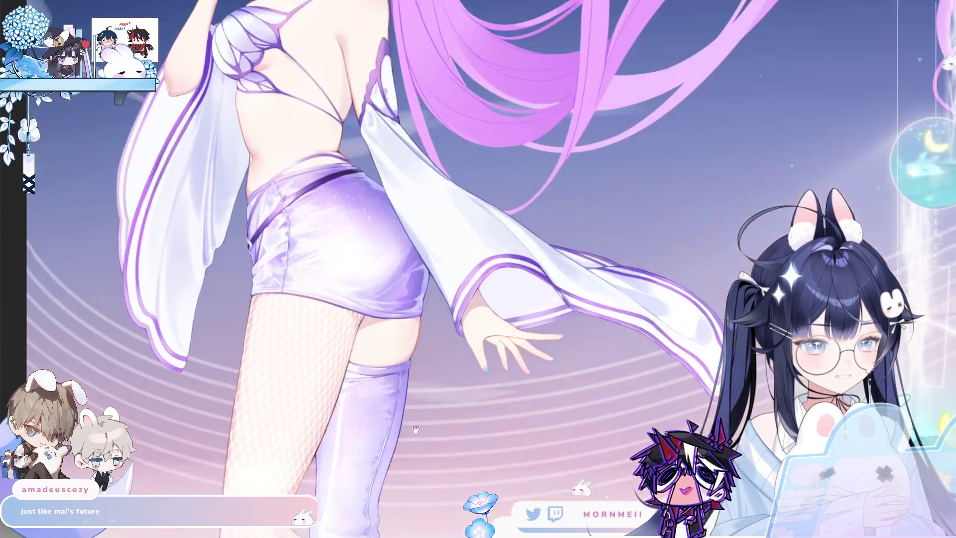
scroll(672, 188, "down", 2)
left_click_drag(643, 437, 606, 210)
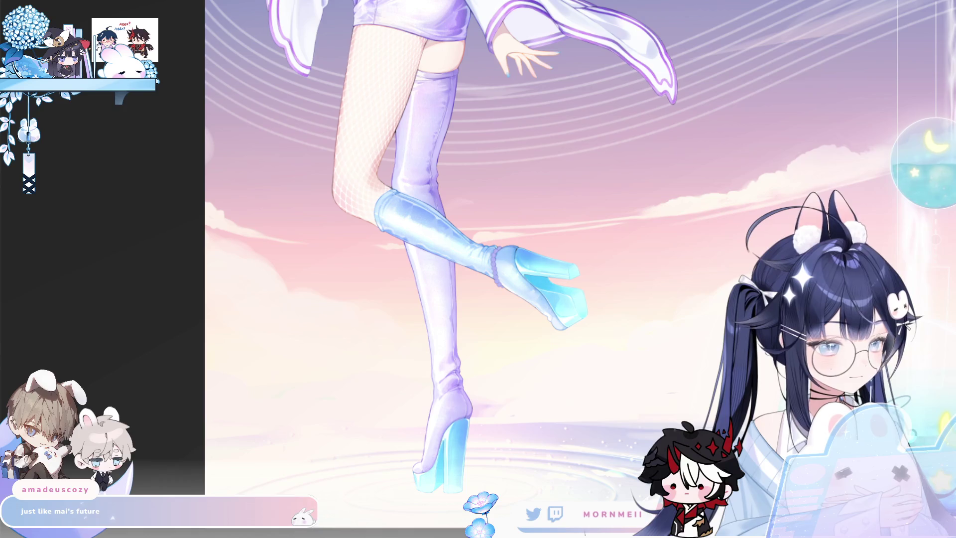
scroll(599, 445, "up", 5)
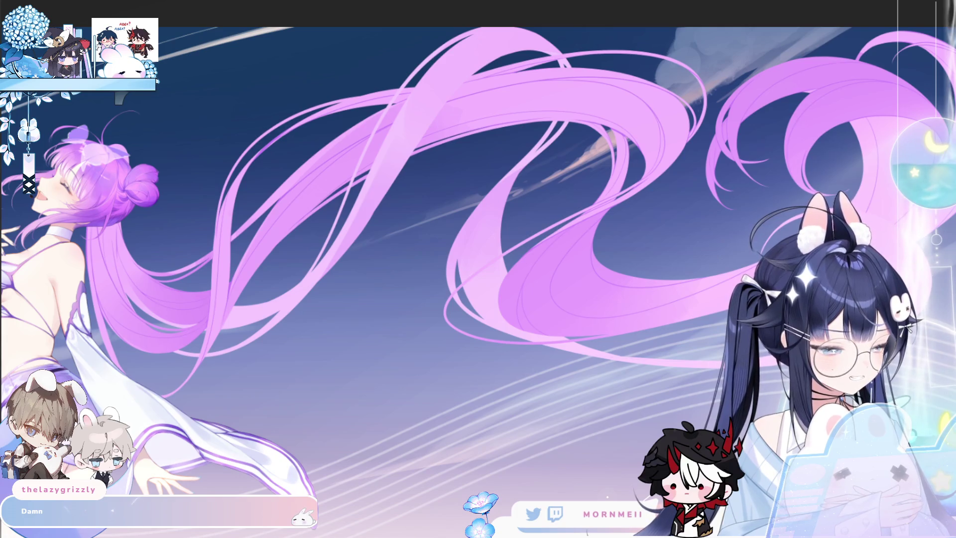
Step: Zoom into the looping twin tails, check them mirrored, then pull back with the head upper right
left_click(351, 172)
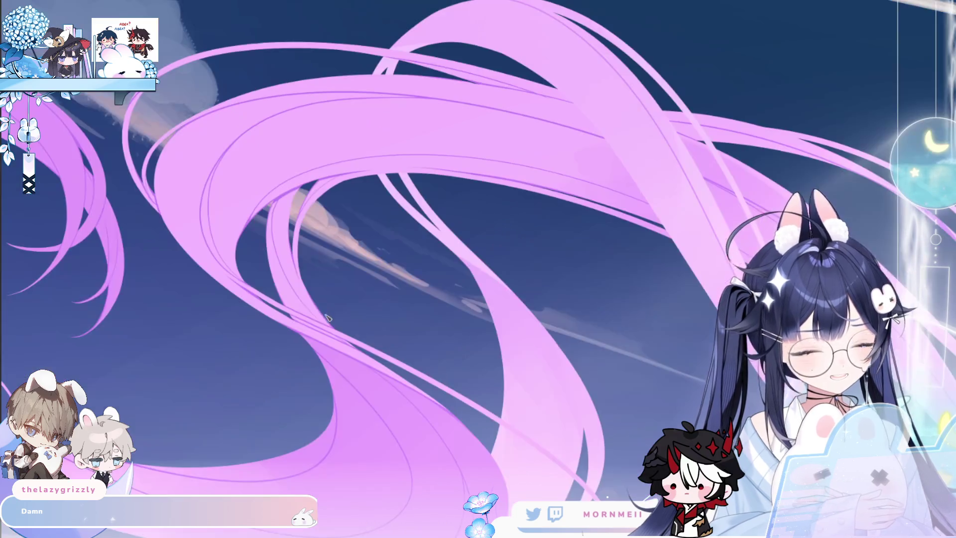
scroll(400, 211, "up", 1)
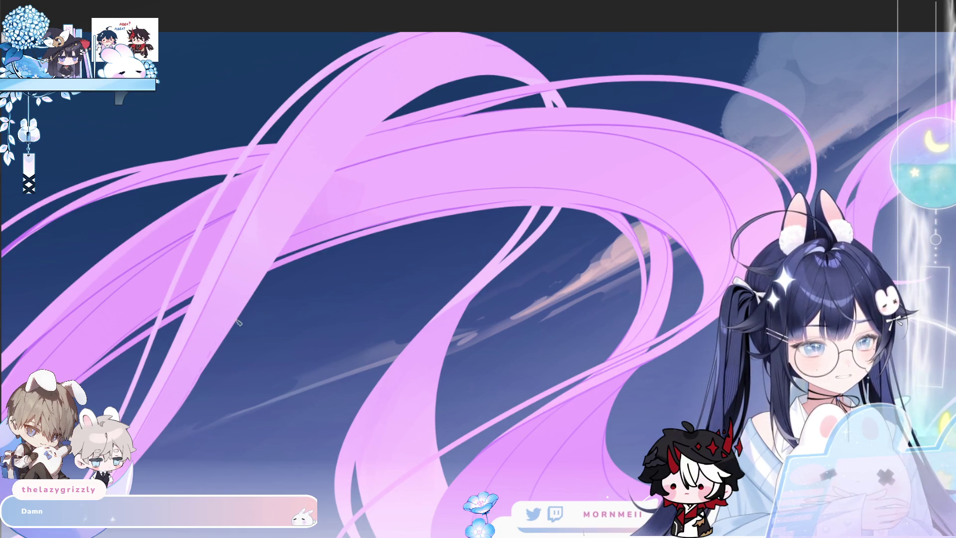
key("m")
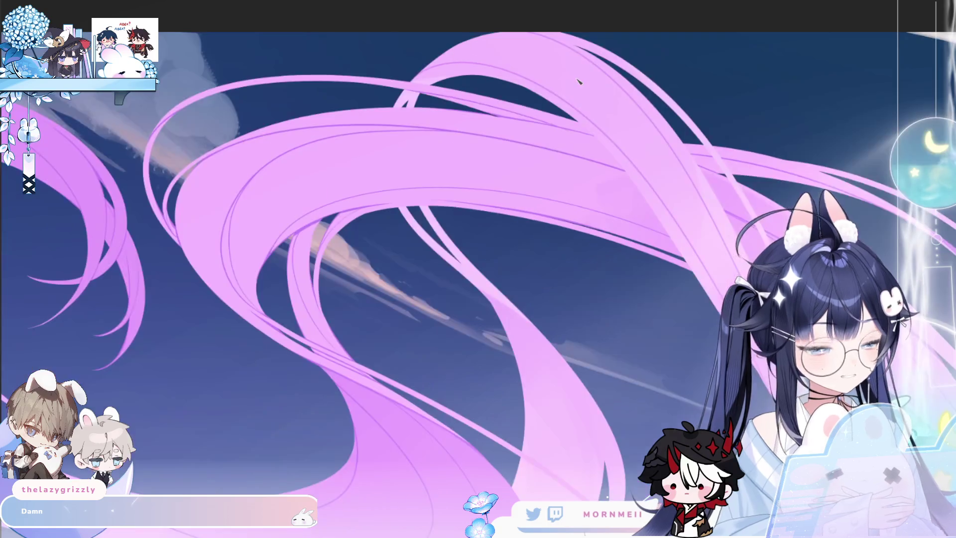
key("m")
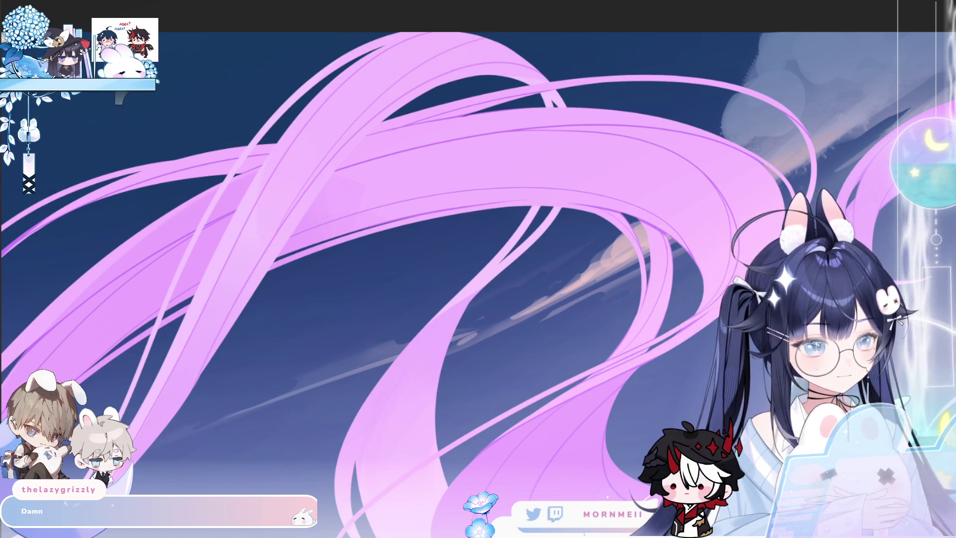
scroll(606, 28, "down", 1)
scroll(605, 28, "down", 1)
scroll(605, 28, "down", 1)
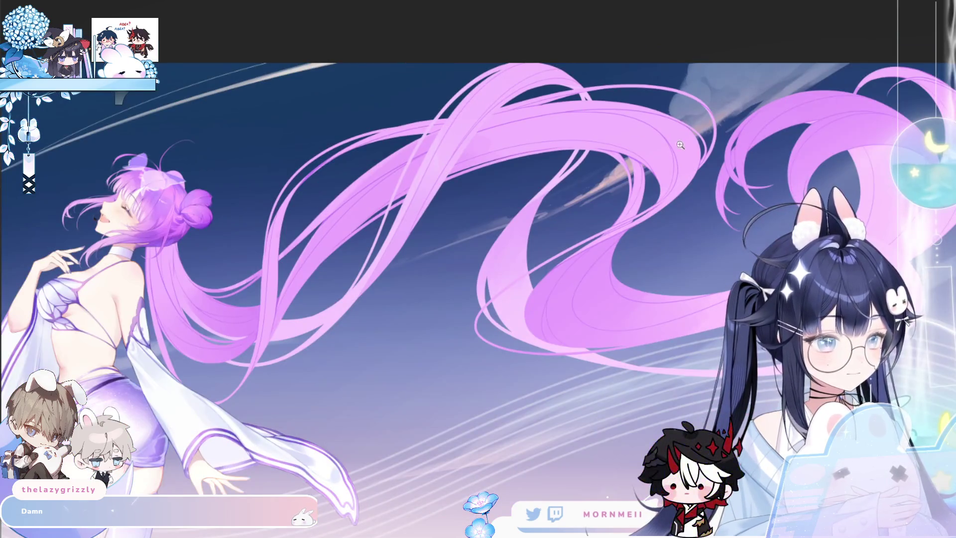
scroll(619, 207, "up", 1)
scroll(378, 211, "up", 1)
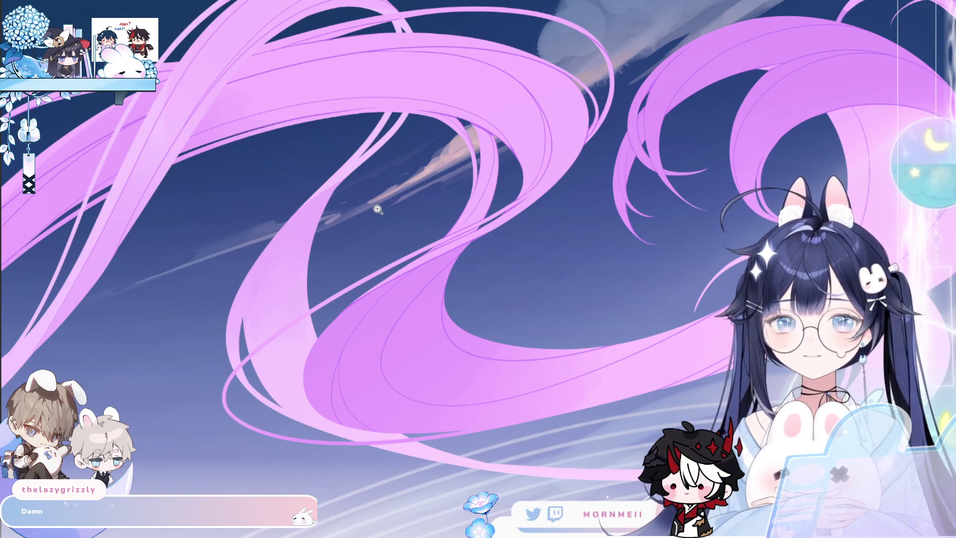
left_click(283, 224)
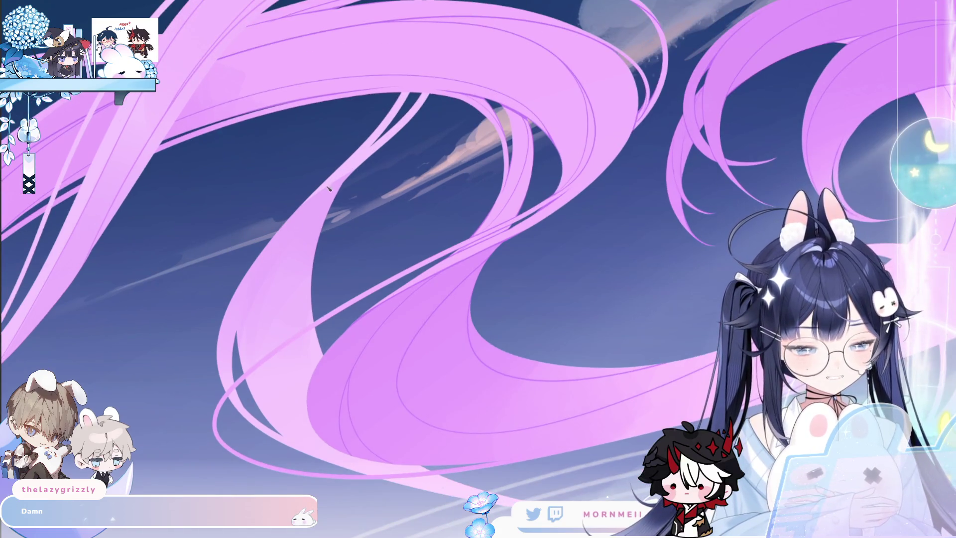
left_click_drag(247, 267, 699, 266)
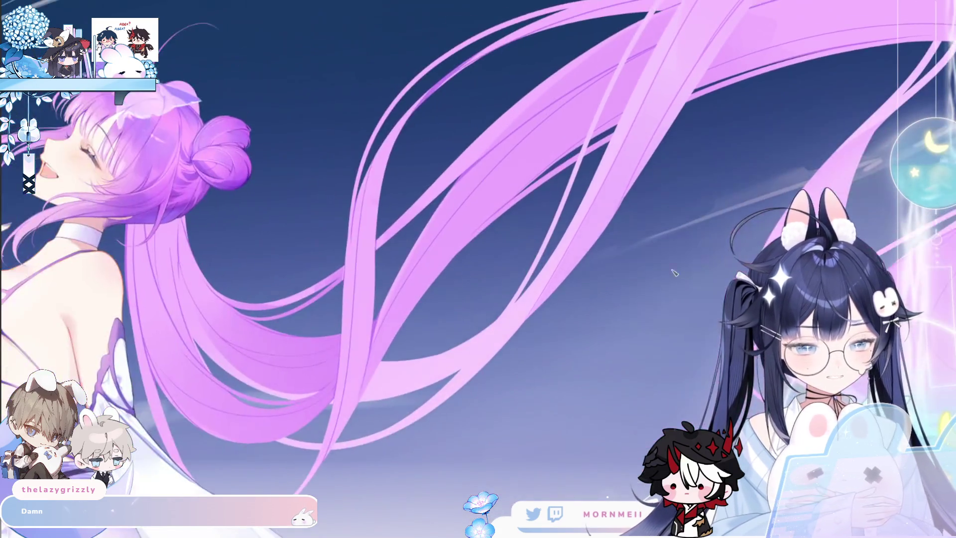
left_click_drag(236, 404, 186, 258)
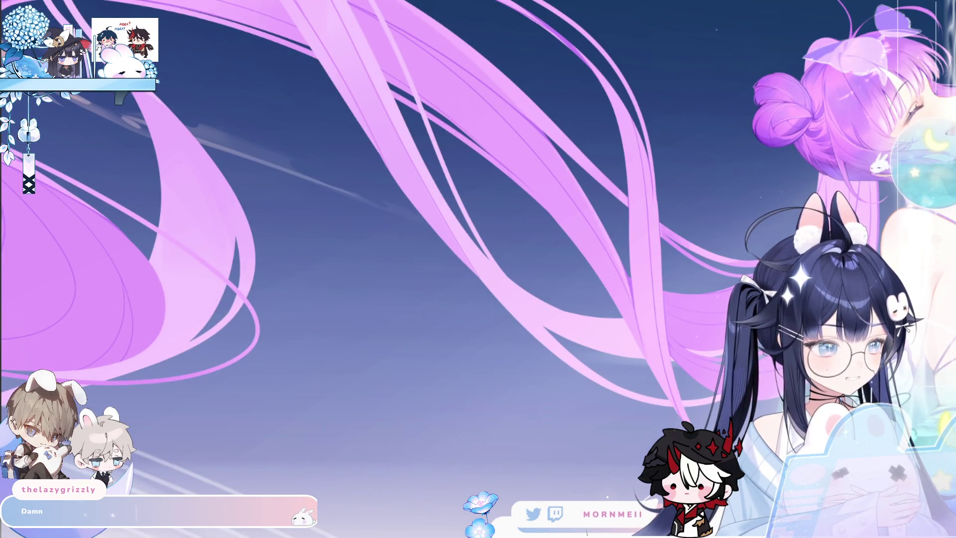
key("h")
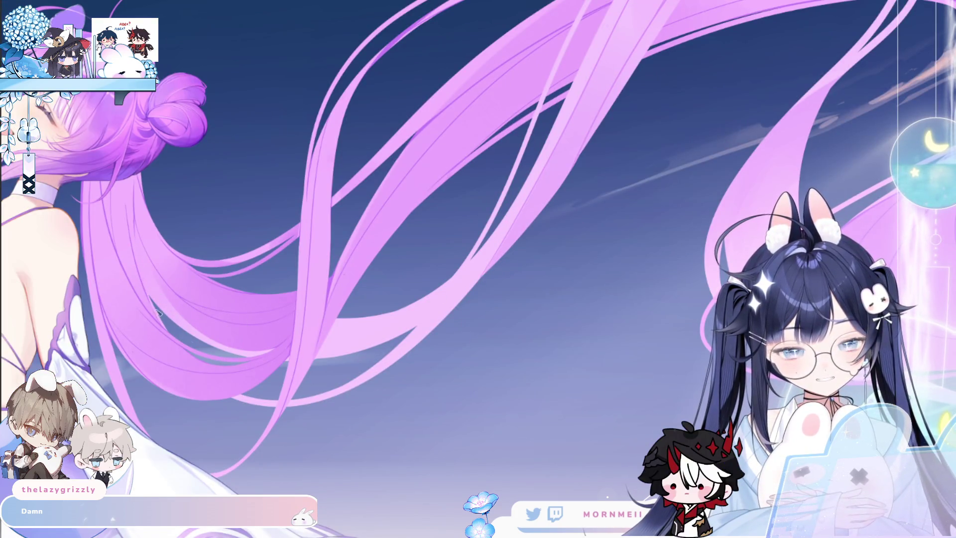
scroll(156, 302, "up", 2)
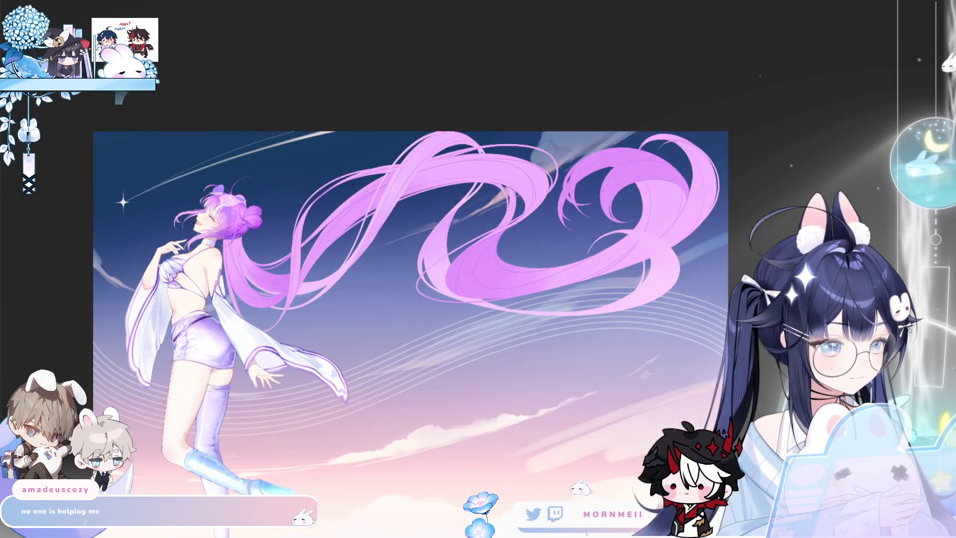
Step: Zoom in on the pink hair loops against the dusk sky
left_click(520, 186)
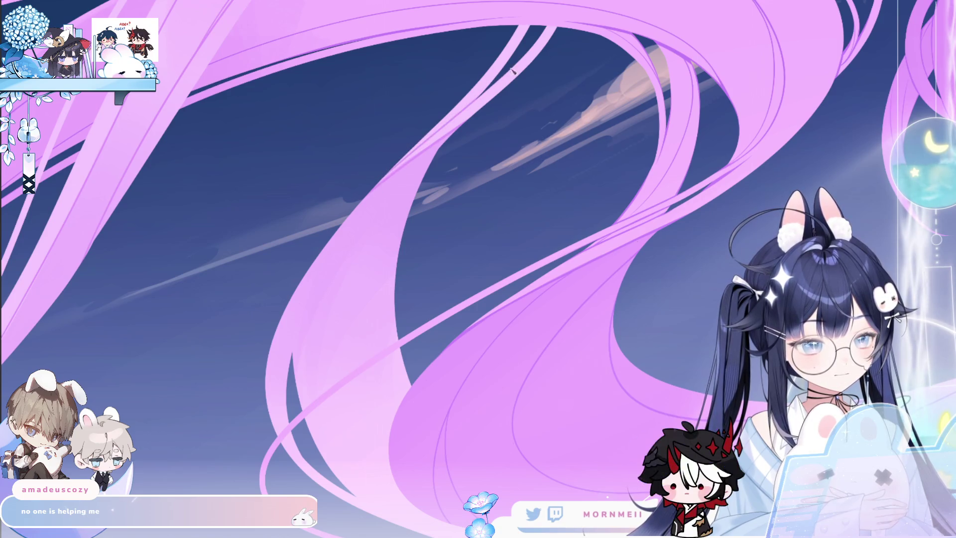
Step: Move to another part of the pink hair loops and view them in close-up
left_click_drag(503, 82, 280, 150)
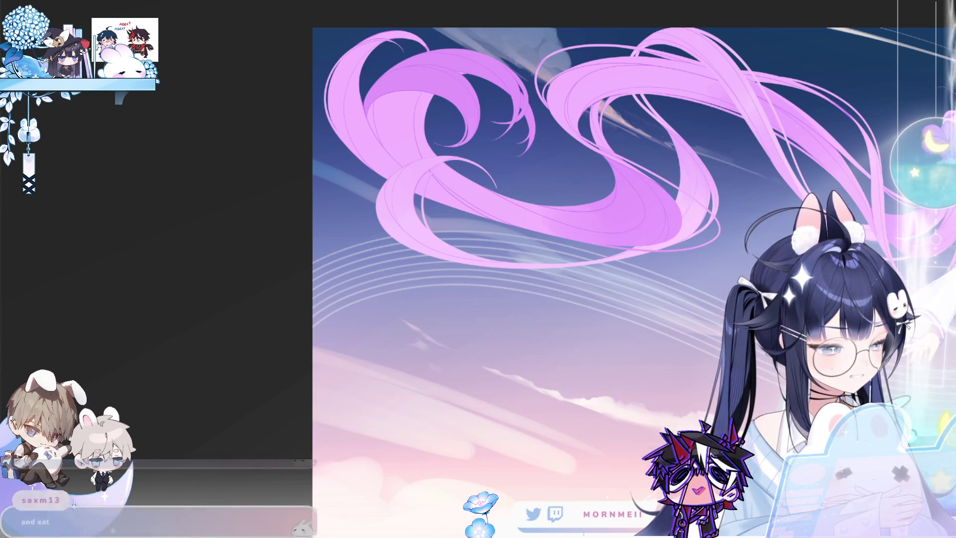
left_click(460, 152)
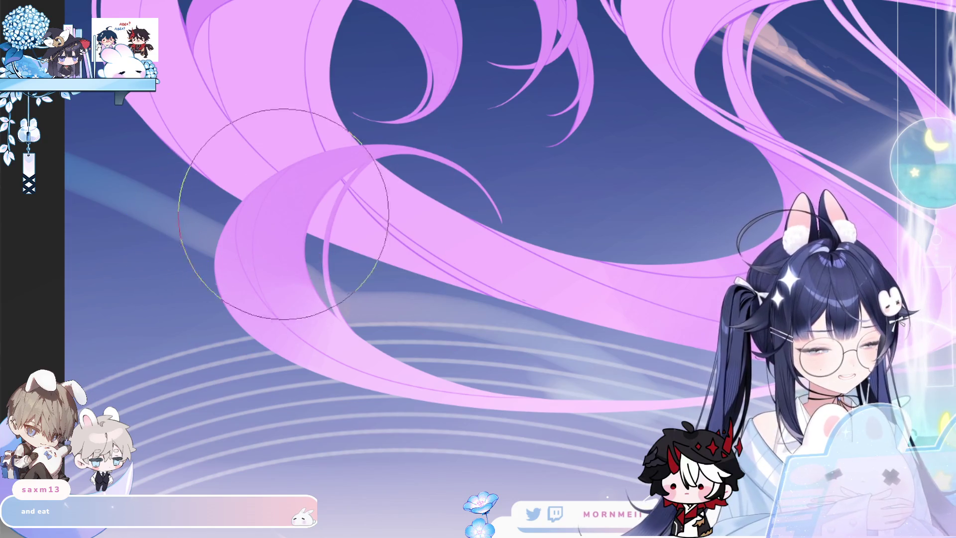
scroll(262, 409, "down", 5)
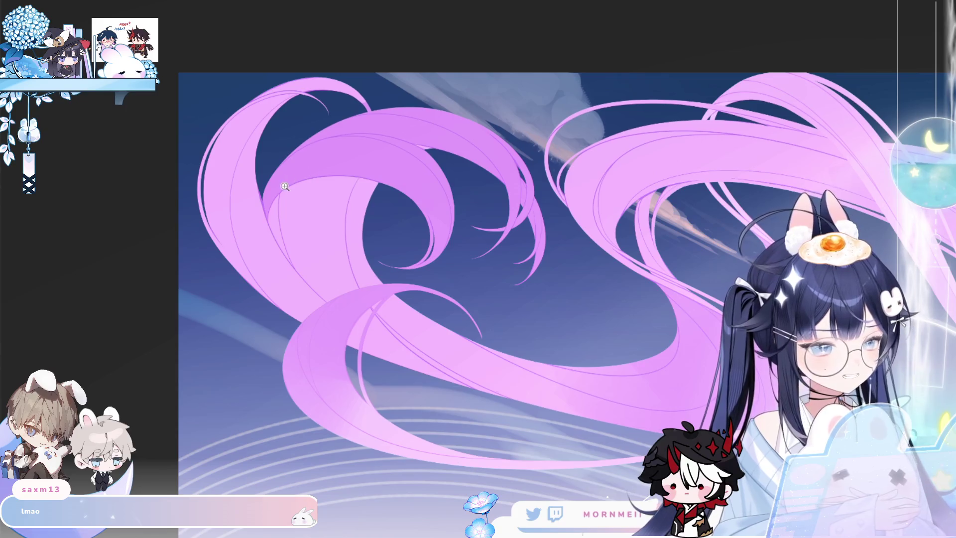
Step: Adjust the zoom on the pink hair until the full figure shows against the dusk sky
left_click(379, 162)
scroll(372, 155, "down", 5)
scroll(313, 224, "up", 2)
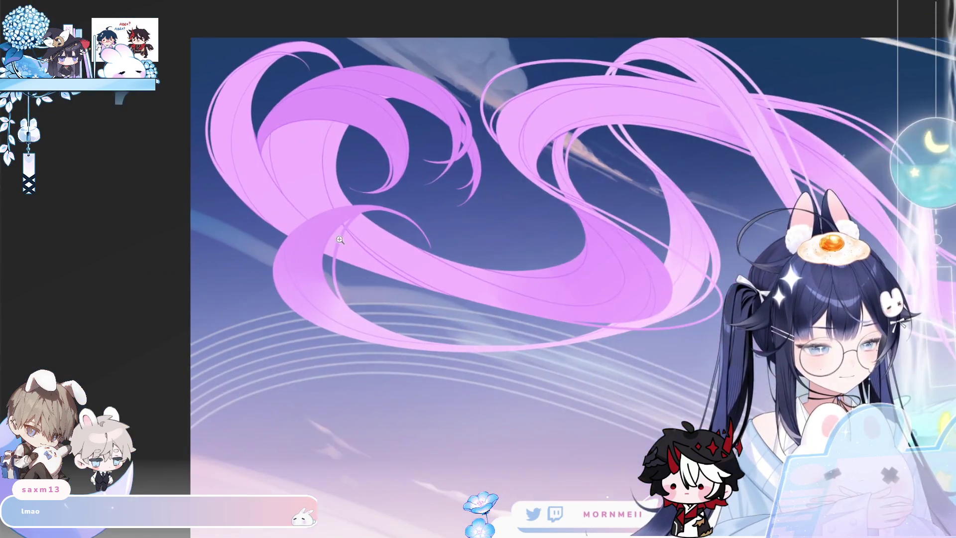
scroll(298, 247, "up", 2)
scroll(289, 271, "up", 1)
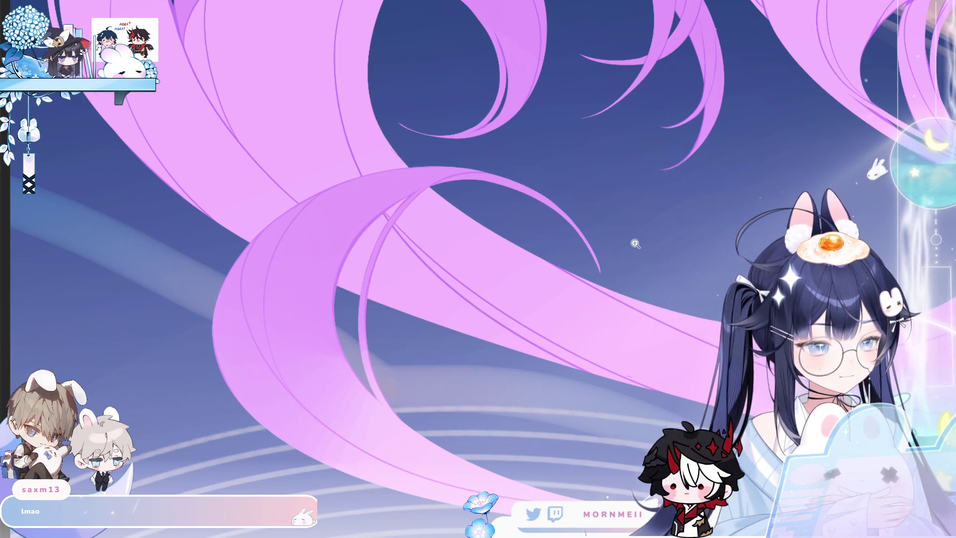
scroll(499, 326, "down", 3)
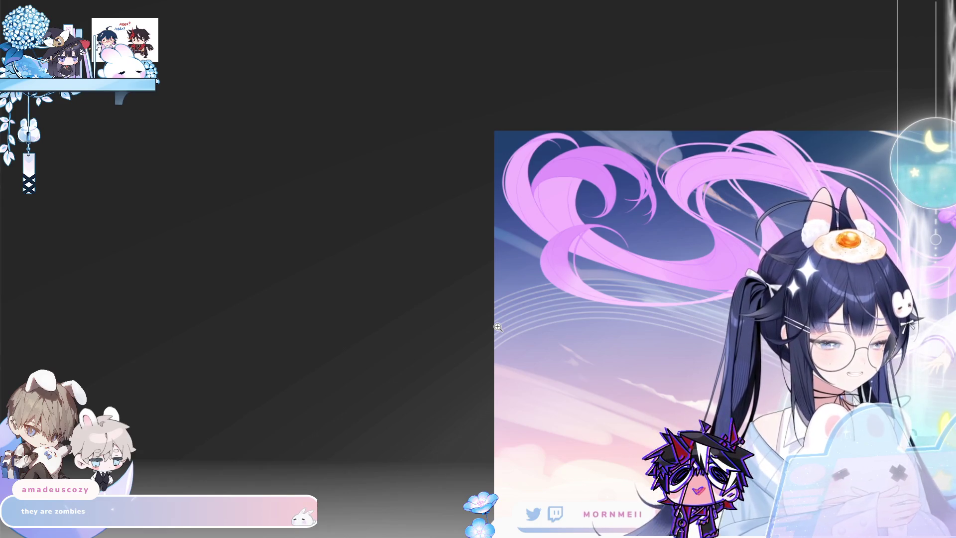
left_click(498, 327)
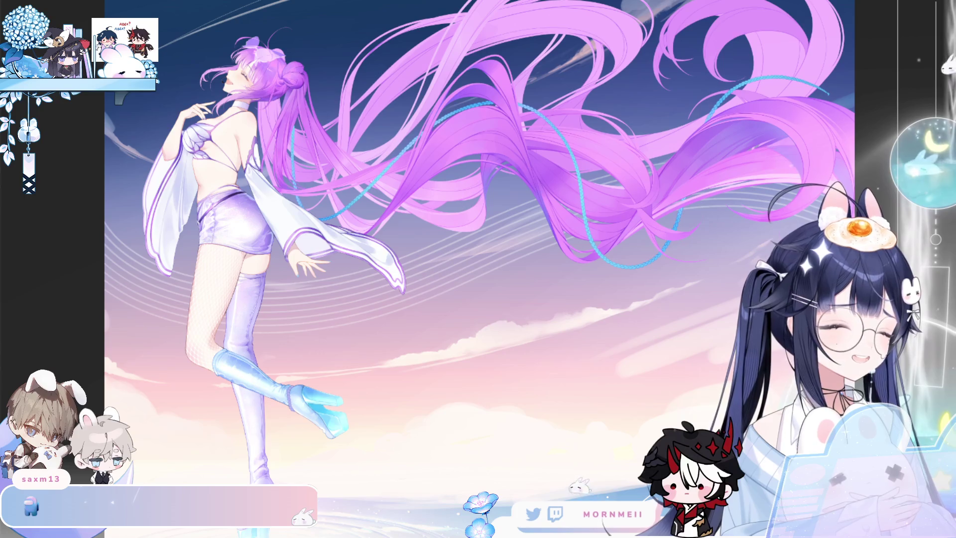
Step: Magnify the flowing hair strands twice, then fit the whole canvas back in the window
left_click(370, 174)
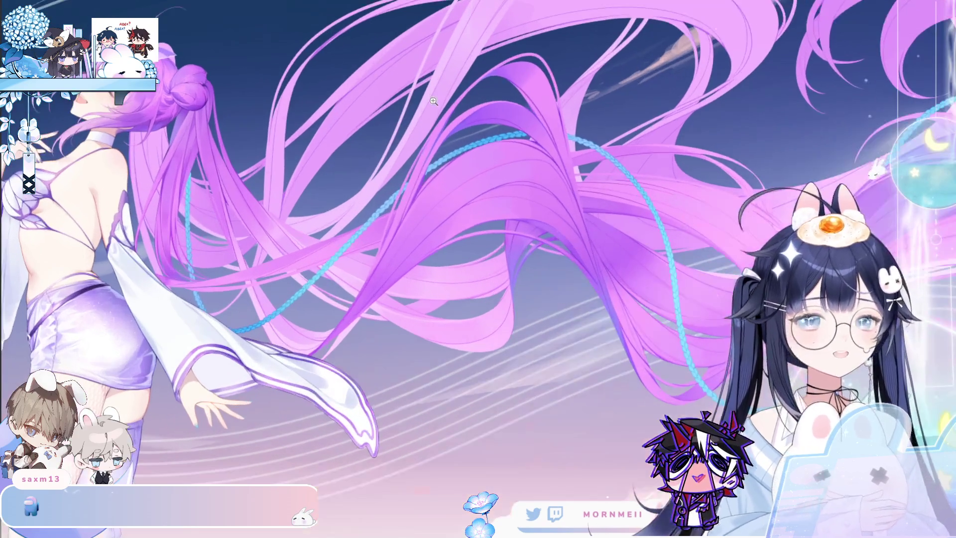
left_click(369, 174)
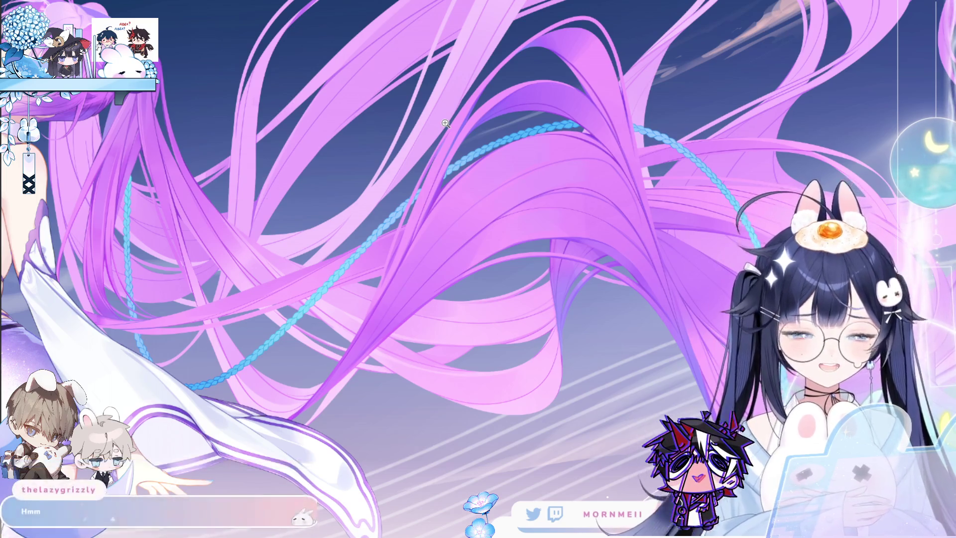
left_click(446, 123)
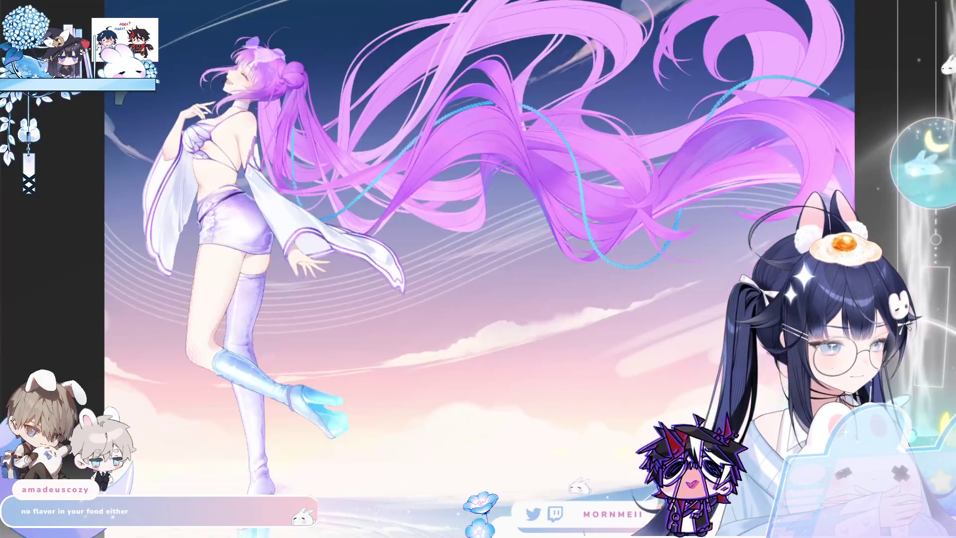
key("Right")
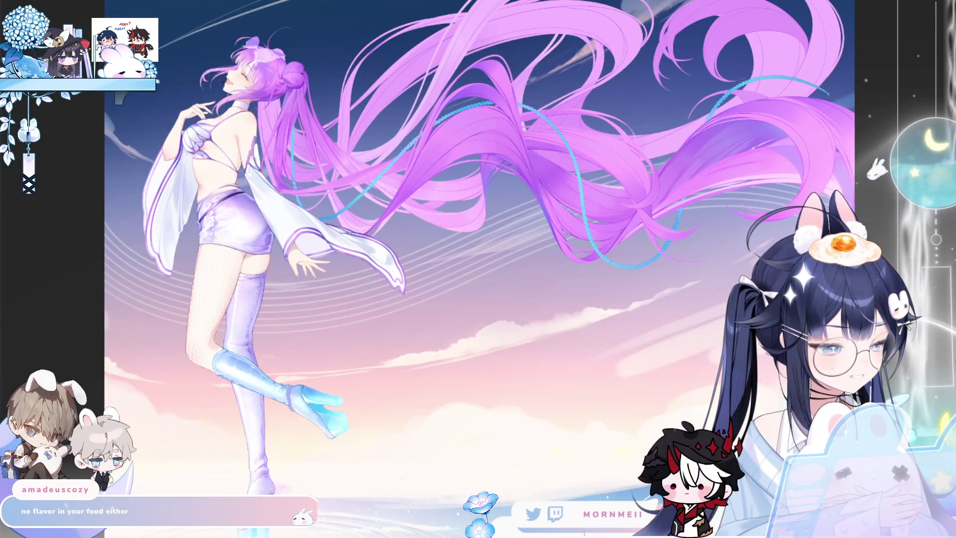
Step: Mirror the artwork to check composition, apply the limb glow lighting, then undo it
key("Right")
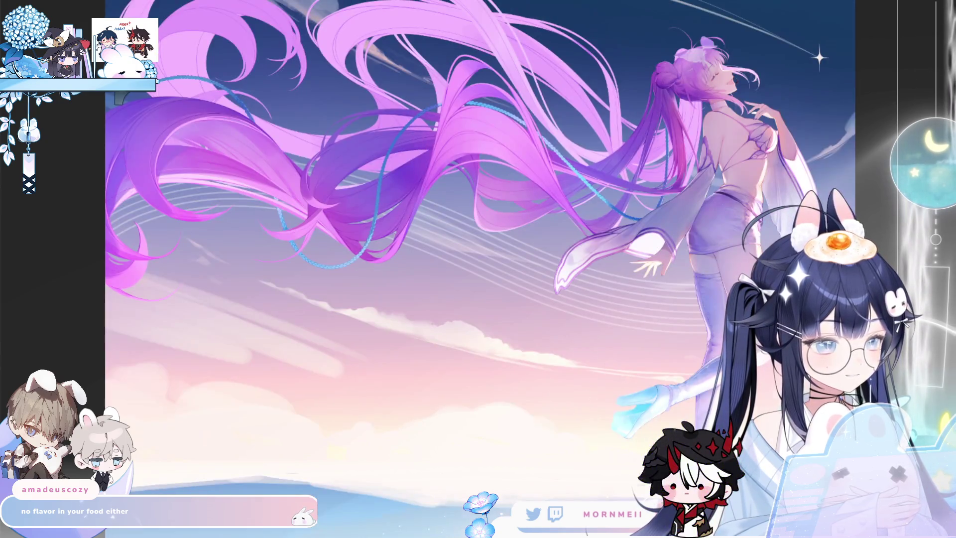
key("Left")
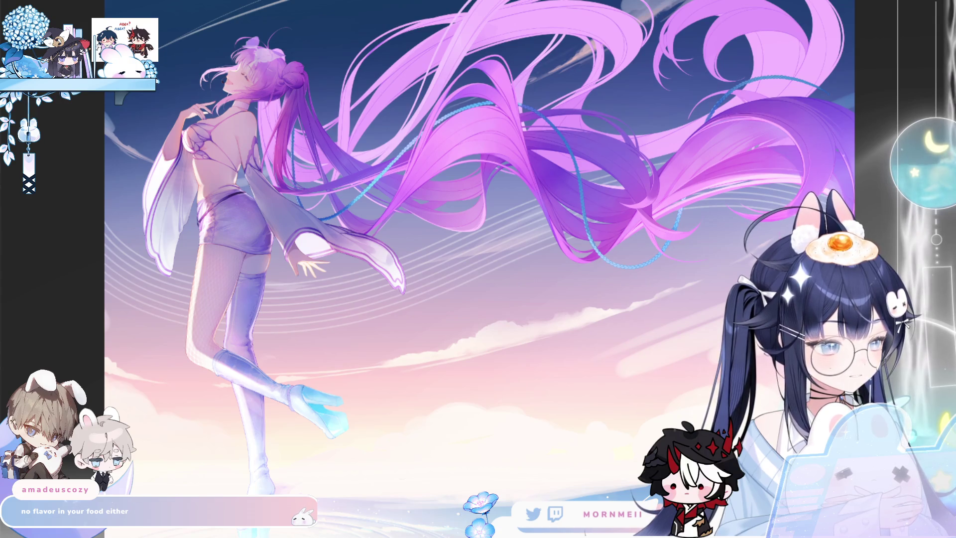
key("Right")
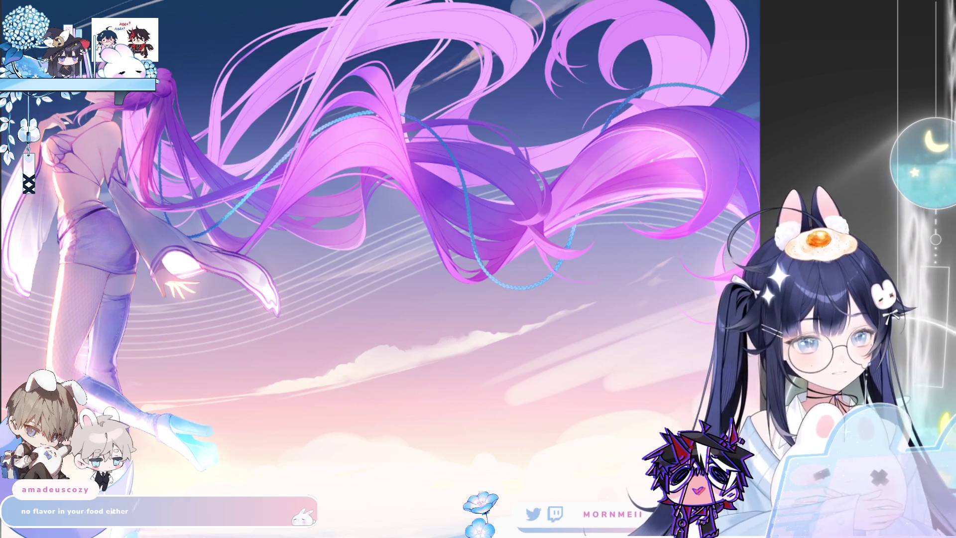
key("ctrl+z")
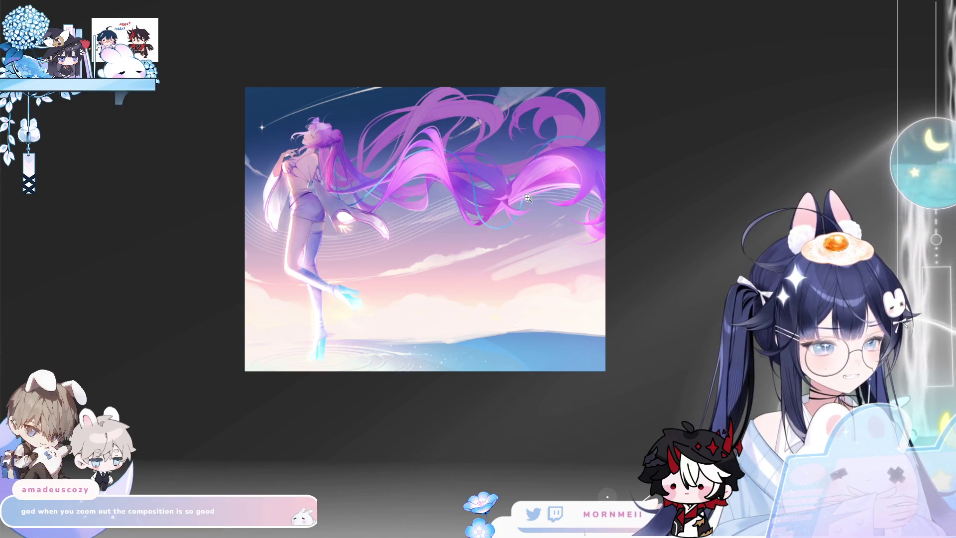
Step: Review the whole composition at different sizes while mirroring the canvas for balance
left_click(648, 89, "alt")
key("h")
key("h")
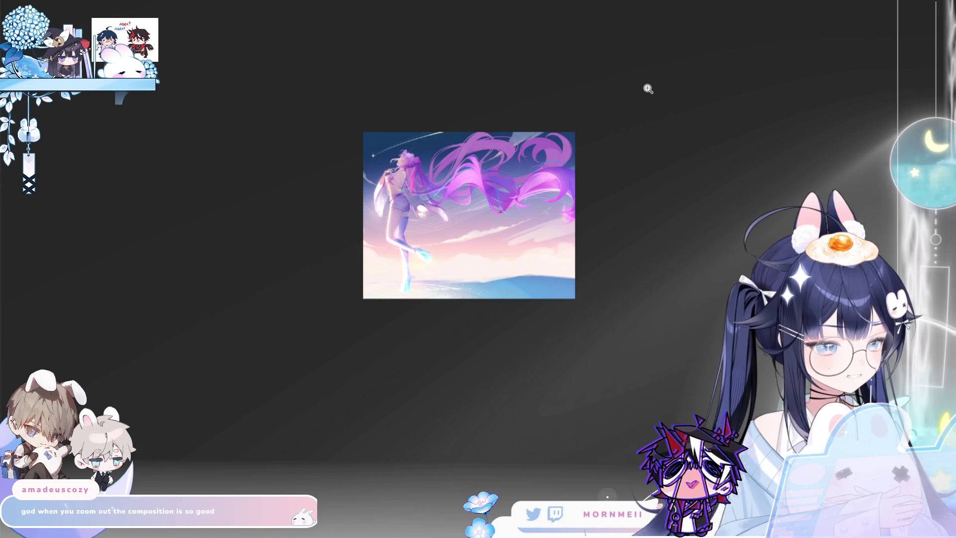
left_click(648, 89)
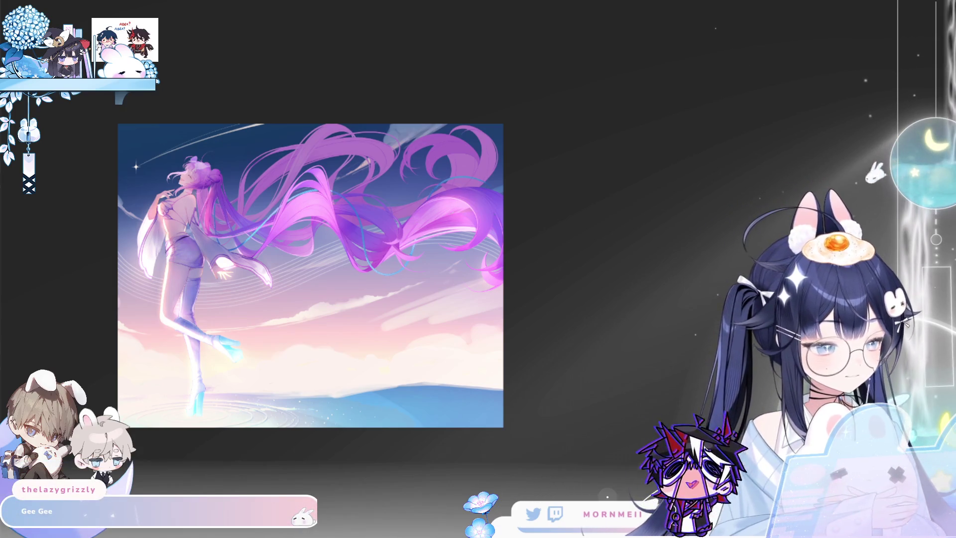
key("h")
key("h")
Step: Toggle the saturated-purple hair adjustment with undo/redo and compare it flipped and unflipped
key("ctrl+z")
key("ctrl+y")
key("ctrl+z")
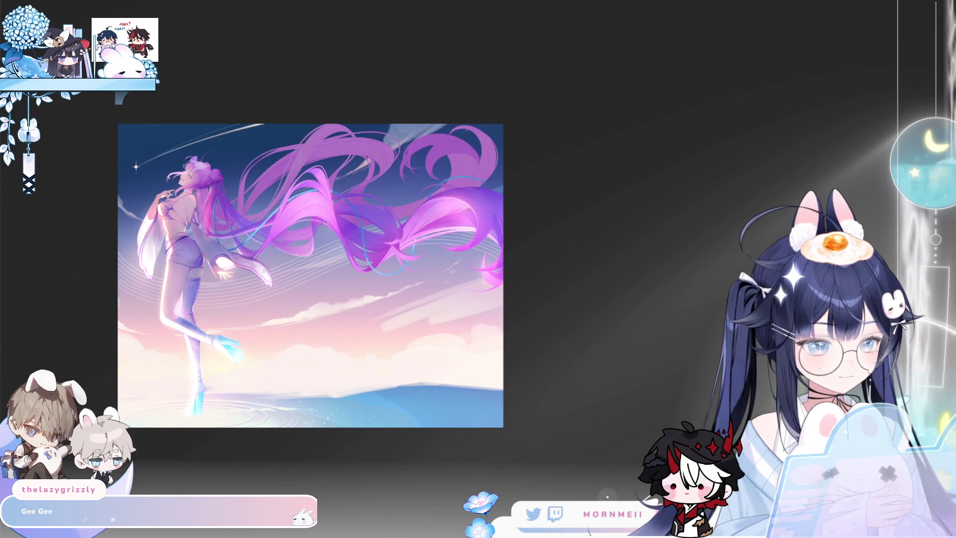
key("h")
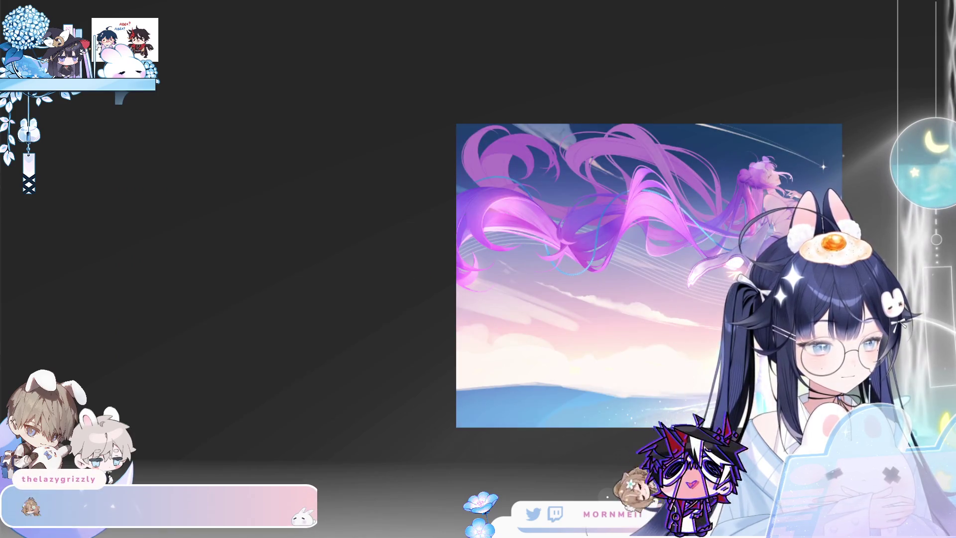
key("h")
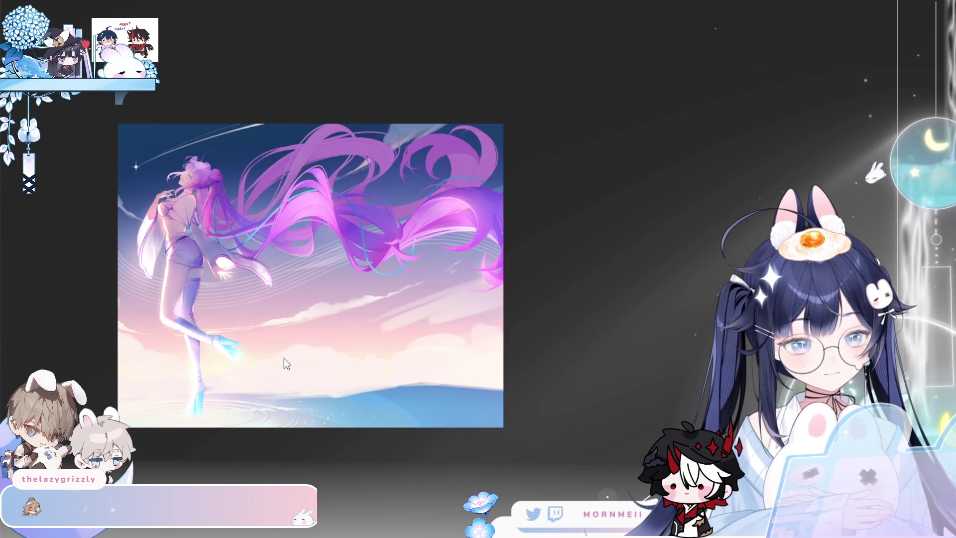
scroll(479, 112, "down", 3)
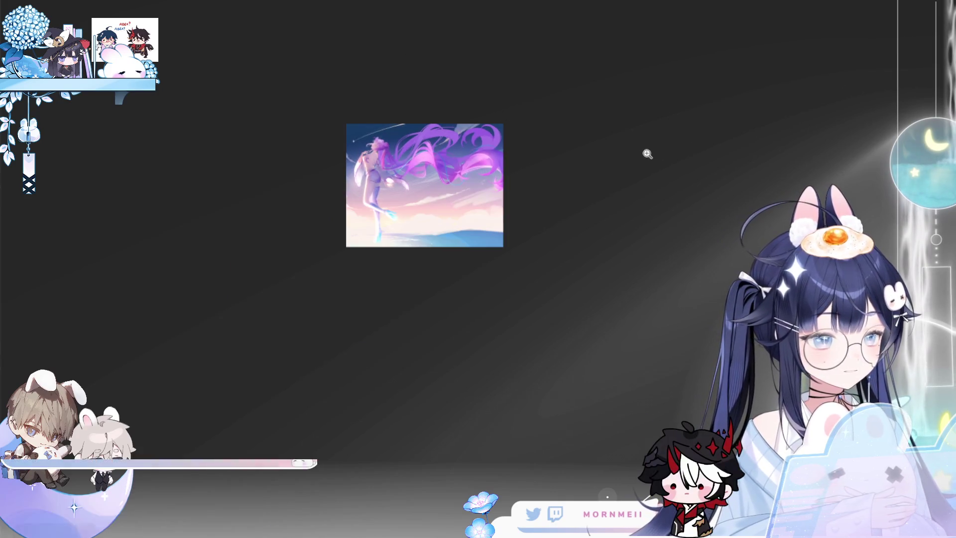
scroll(650, 152, "down", 1)
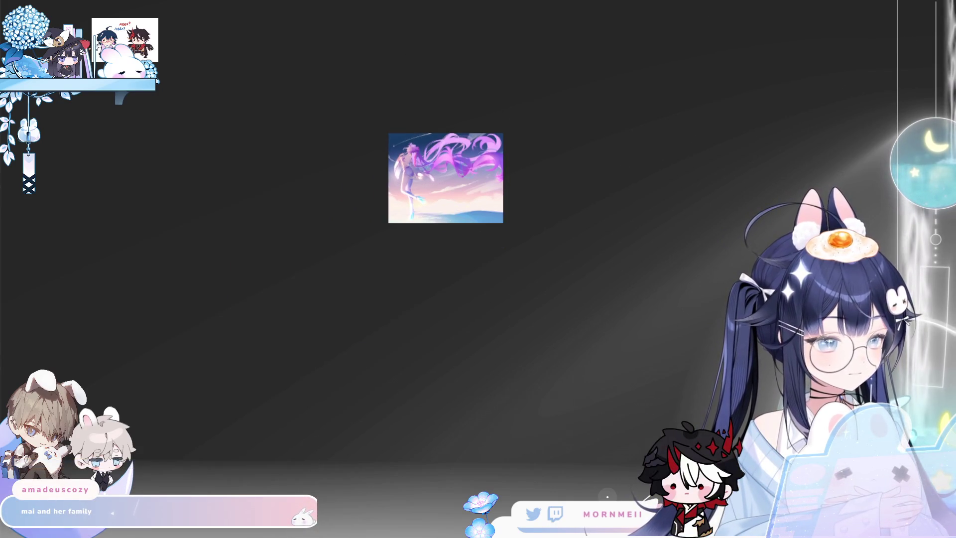
key("h")
key("h")
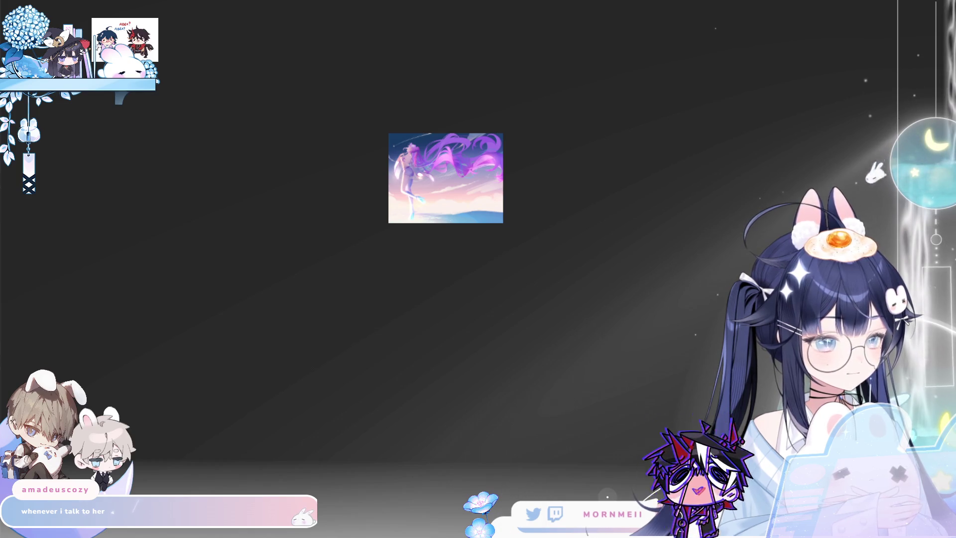
scroll(490, 128, "up", 3)
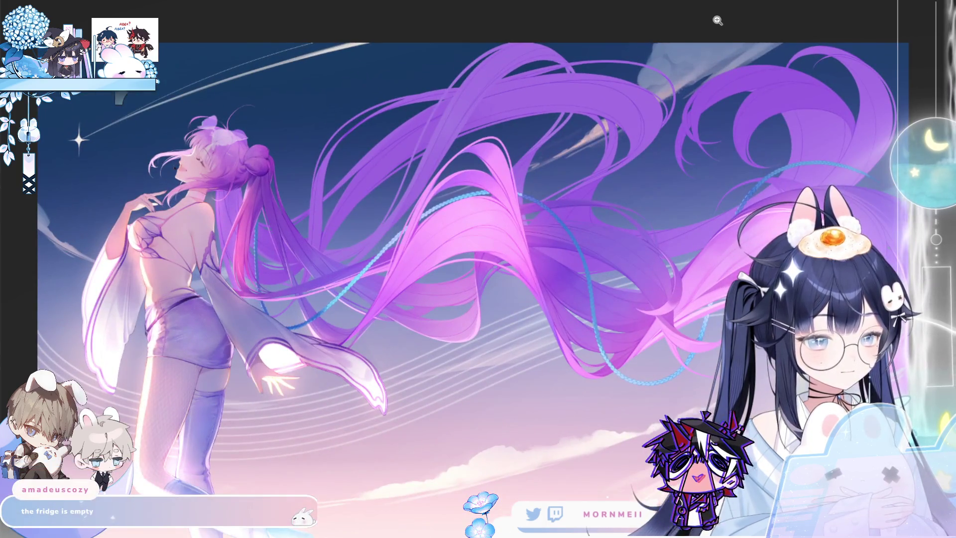
scroll(718, 21, "up", 2)
Step: Flip the canvas to compare orientations, then enlarge the full illustration for review
key("h")
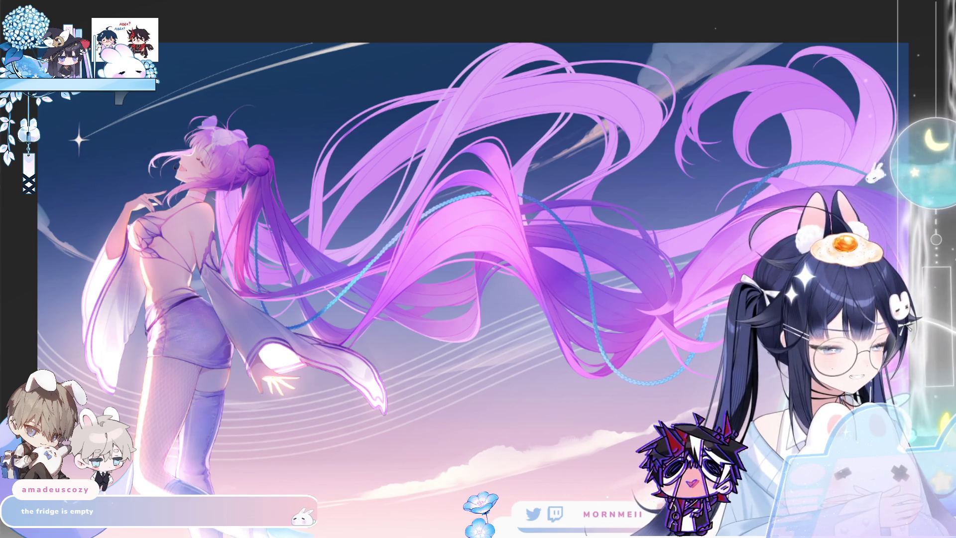
scroll(518, 338, "down", 5)
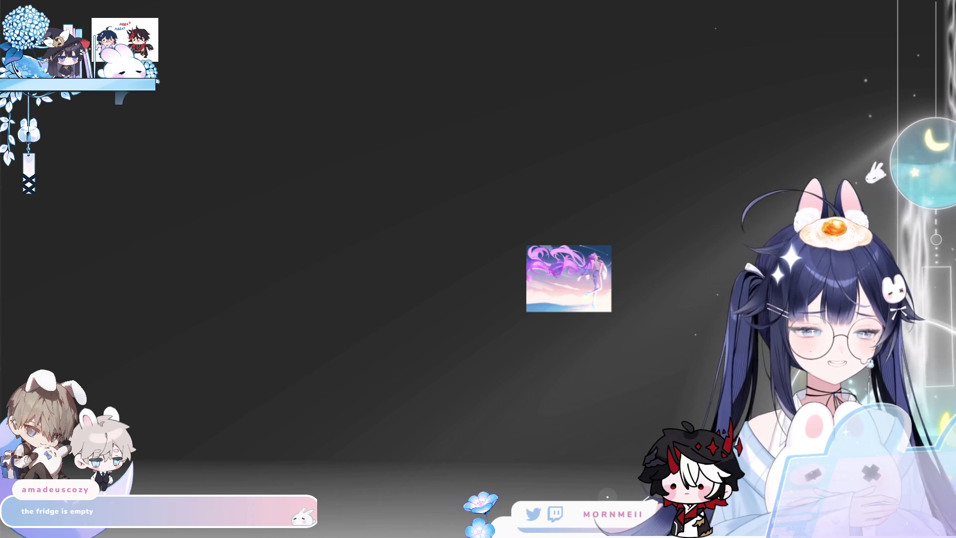
key("Right")
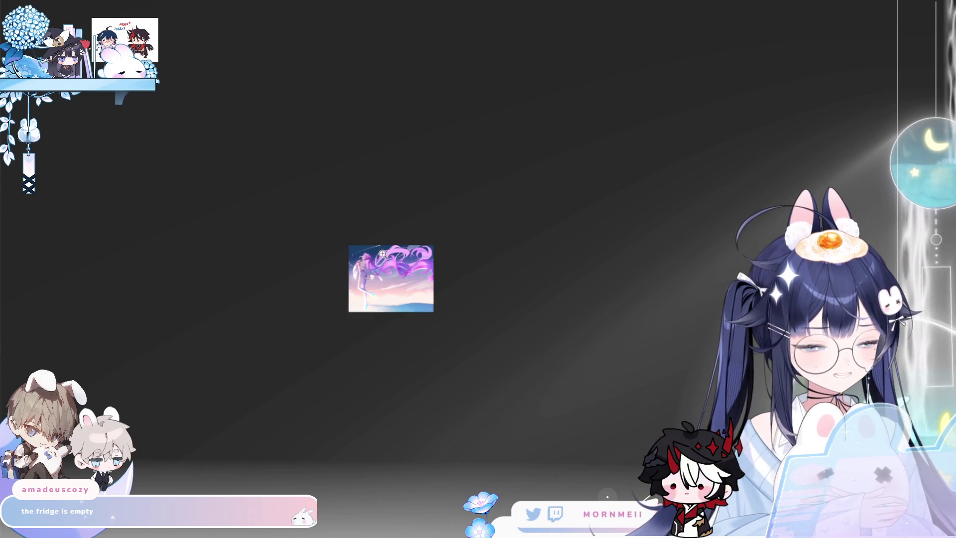
left_click(387, 253)
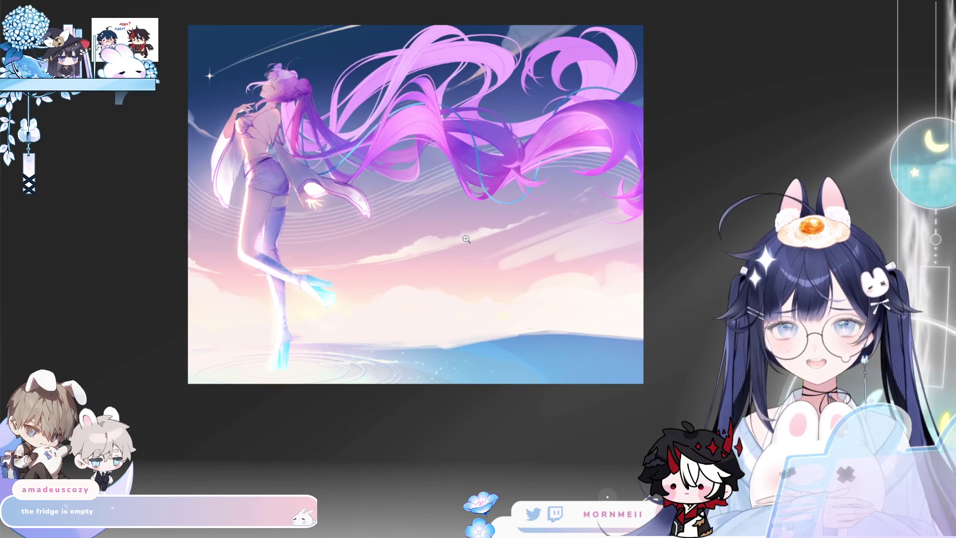
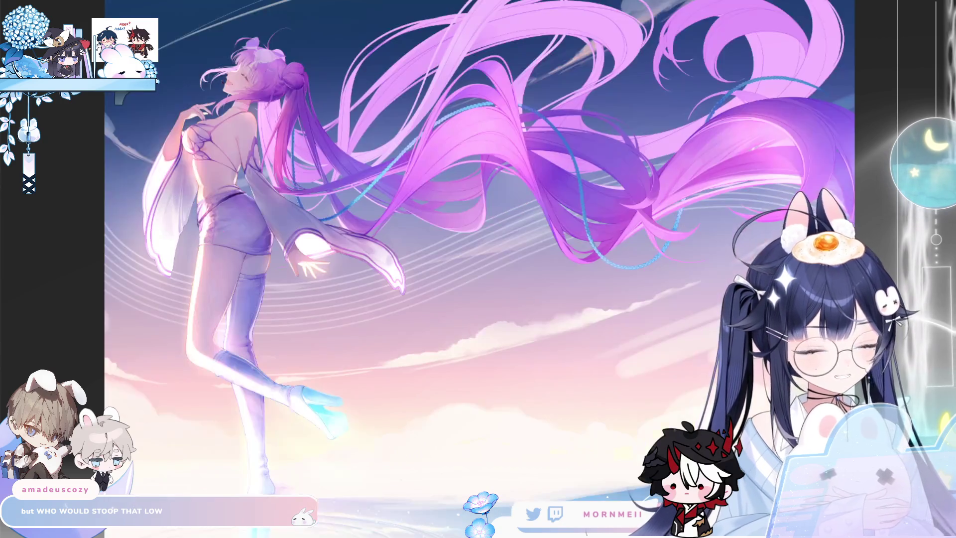
scroll(366, 265, "down", 5)
Step: Review the whole illustration, then zoom back in on the purple hair and blue braid
left_click_drag(528, 229, 366, 265)
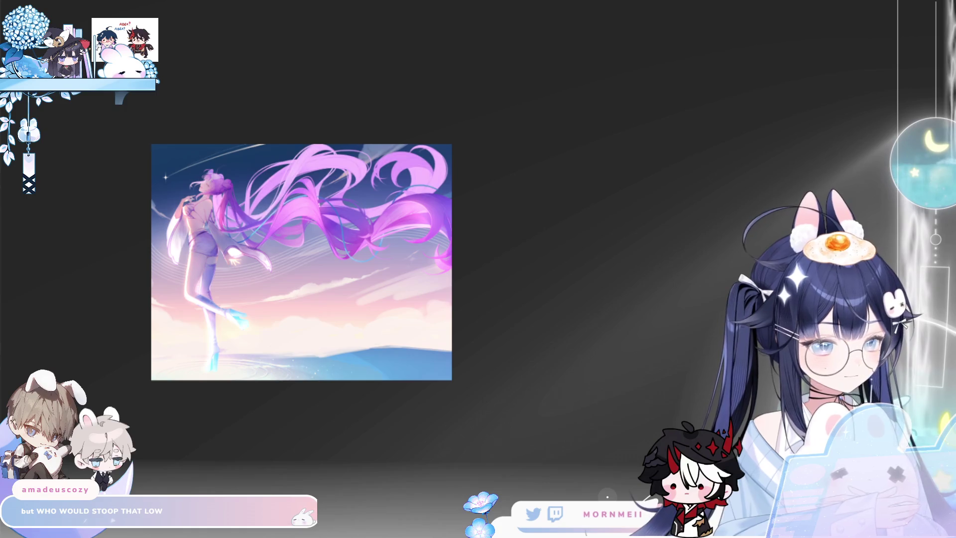
left_click(219, 144)
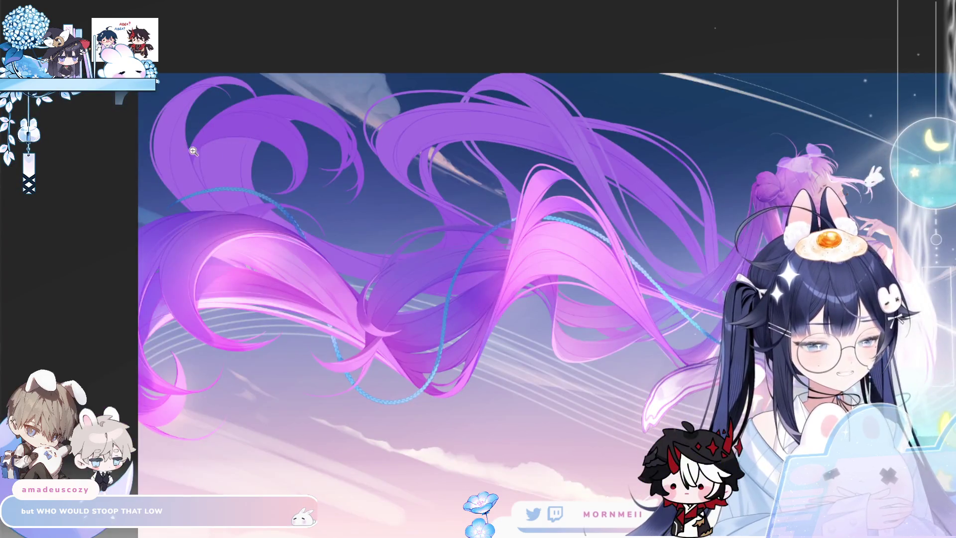
scroll(195, 148, "up", 5)
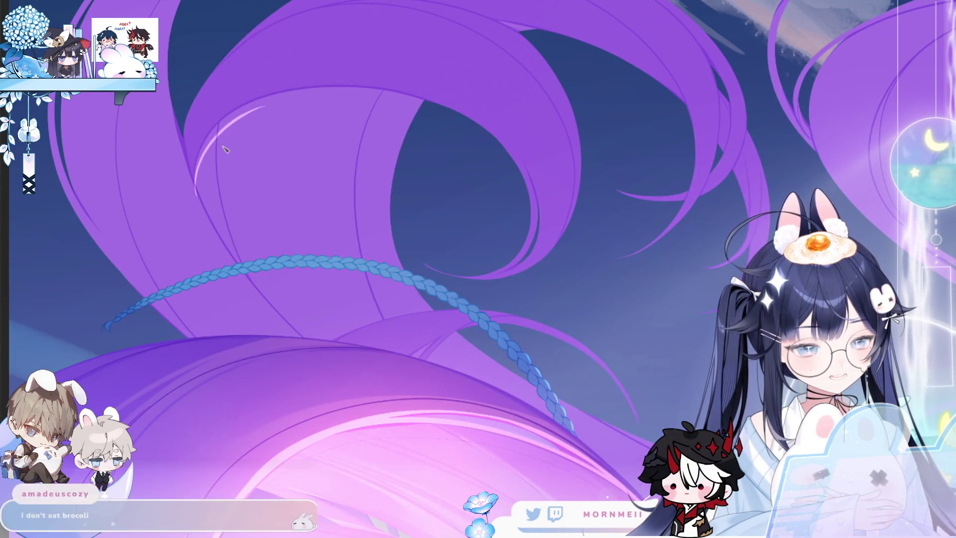
scroll(249, 222, "down", 2)
scroll(250, 223, "down", 2)
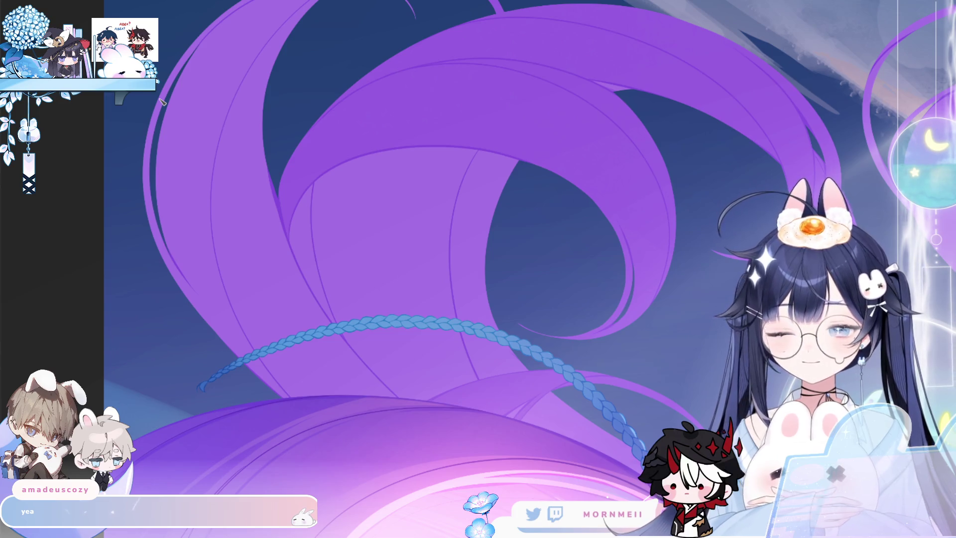
Step: Redo the pink hair highlight further up-right and check it in a mirrored view
key("ctrl+z")
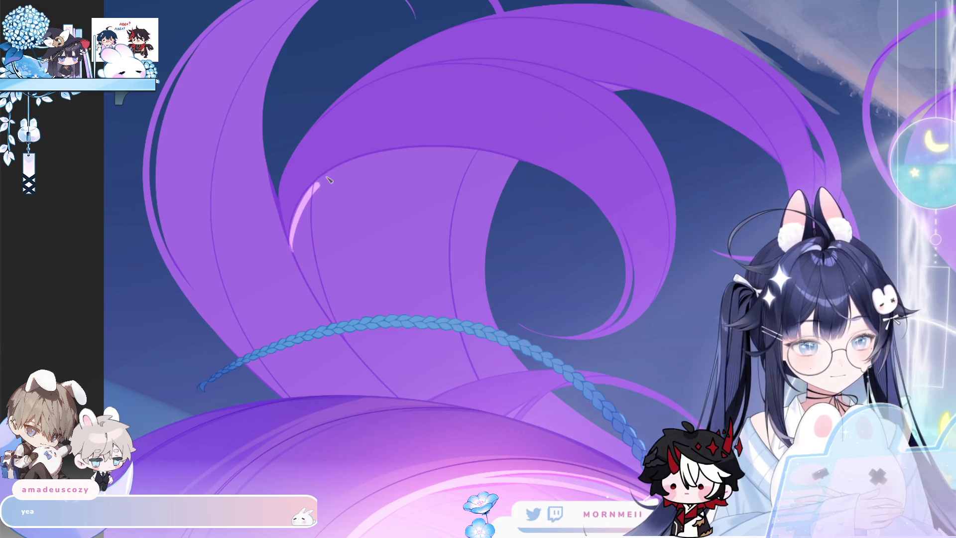
left_click_drag(332, 181, 400, 155)
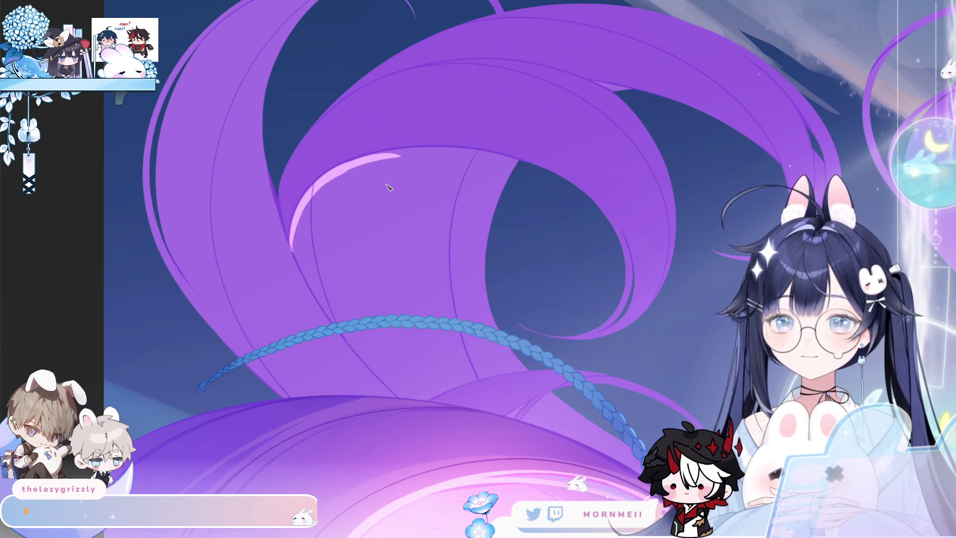
key("m")
scroll(457, 190, "up", 2)
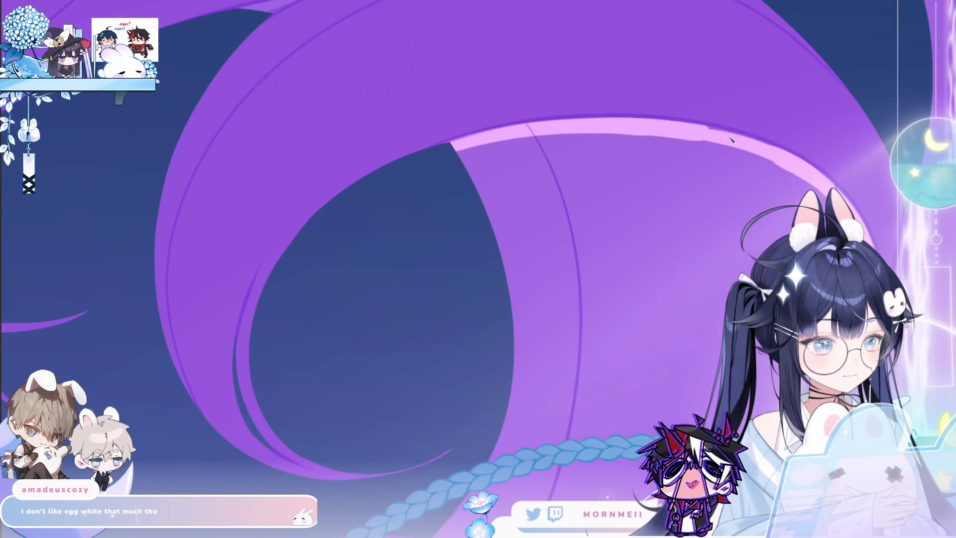
key("m")
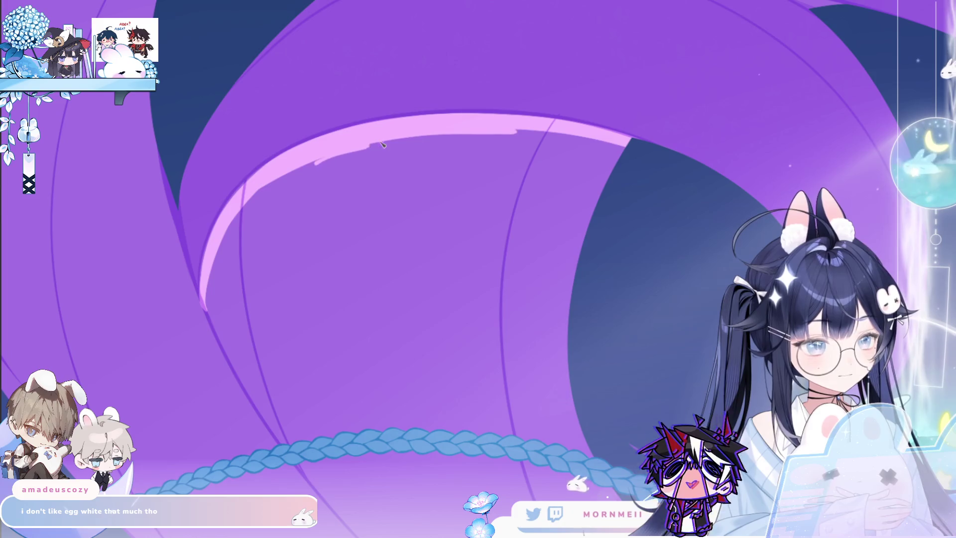
Step: Add brighter pink highlights along the top hair edges, then refocus on the hair and braid
left_click_drag(346, 147, 516, 140)
scroll(515, 139, "down", 2)
scroll(337, 154, "down", 2)
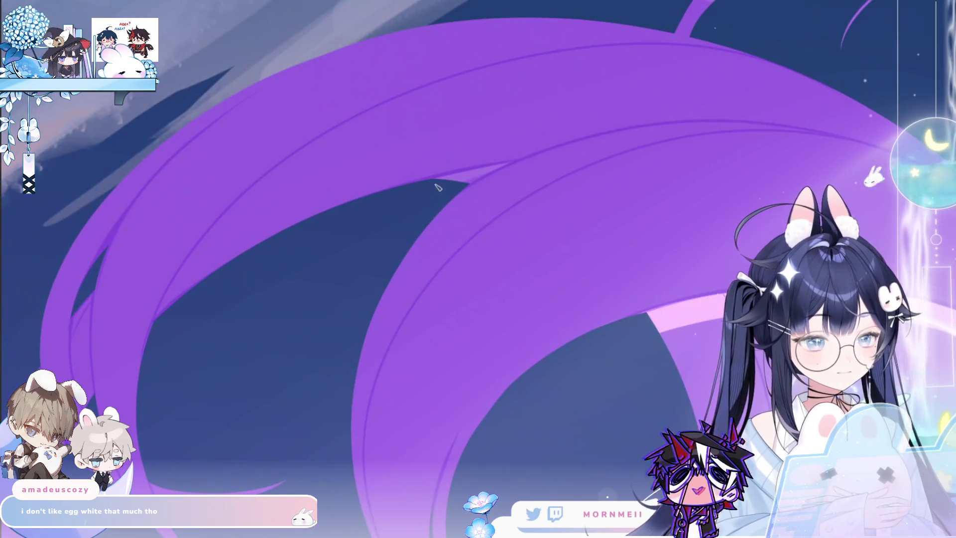
left_click_drag(434, 192, 485, 173)
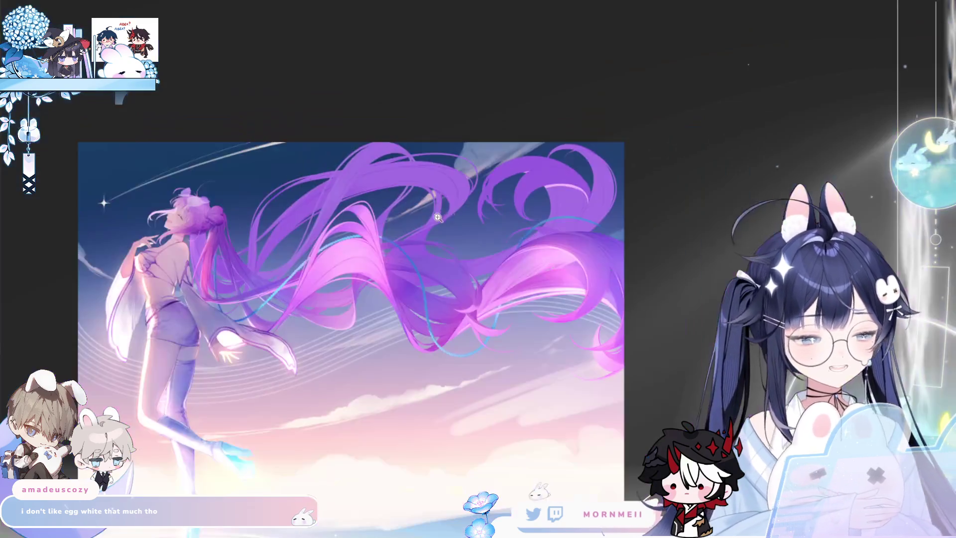
key("ctrl+0")
left_click(537, 201)
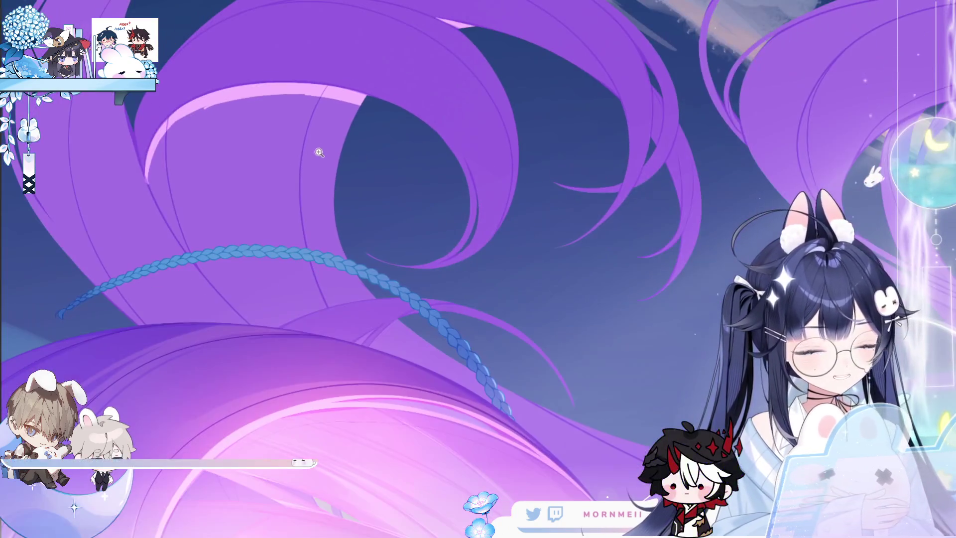
Step: Fill the left hair loop and upper arcs around the braid with broad light pink highlights
left_click_drag(202, 111, 166, 214)
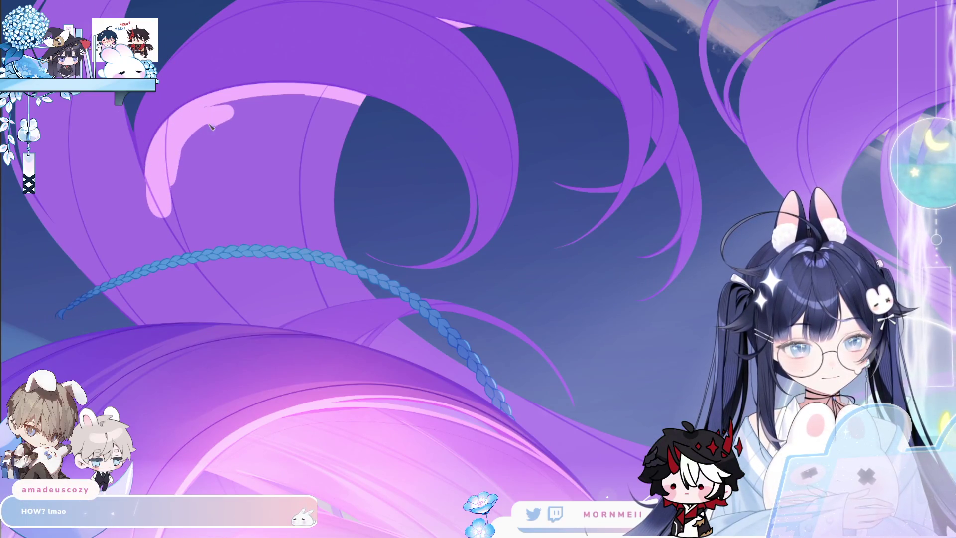
mouse_move(195, 127)
left_mouse_down()
mouse_move(327, 209)
mouse_move(263, 259)
left_mouse_up()
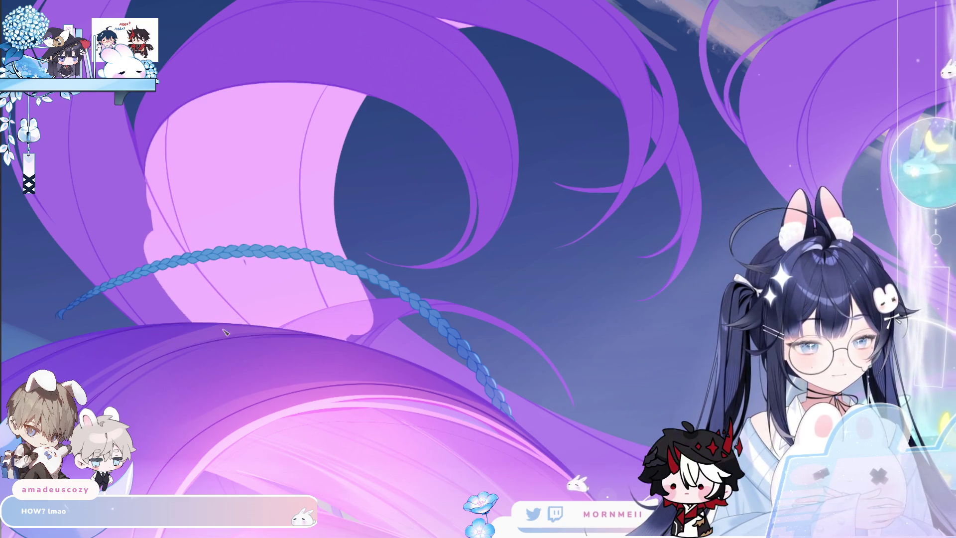
left_click_drag(263, 258, 75, 239)
mouse_move(86, 77)
left_mouse_down()
mouse_move(225, 218)
mouse_move(281, 337)
left_mouse_up()
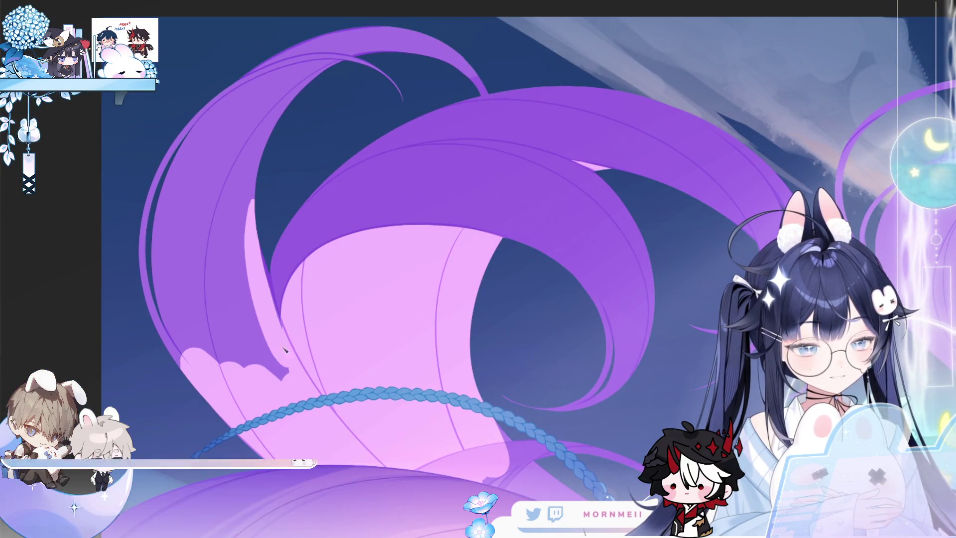
mouse_move(263, 127)
left_mouse_down()
mouse_move(271, 348)
mouse_move(150, 229)
left_mouse_up()
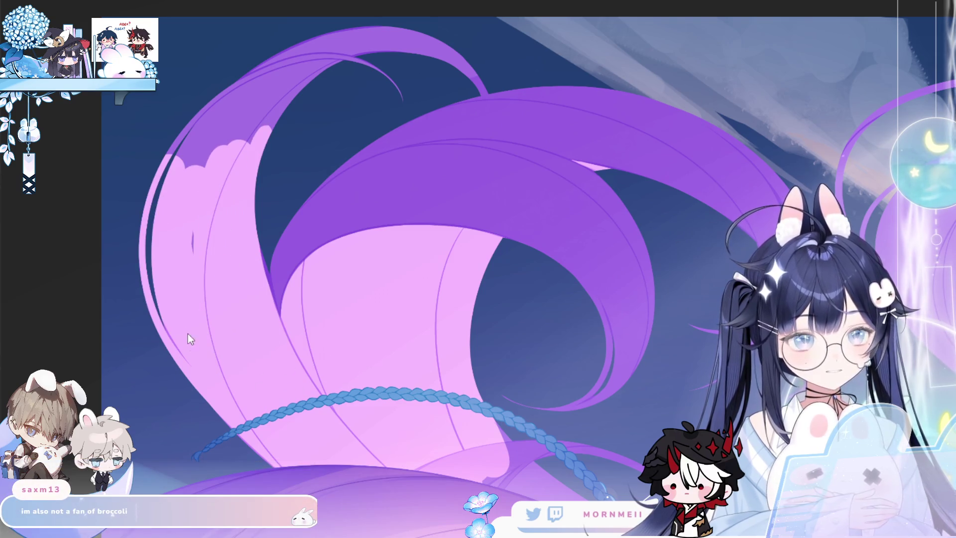
mouse_move(216, 113)
left_mouse_down()
mouse_move(188, 160)
mouse_move(436, 46)
left_mouse_up()
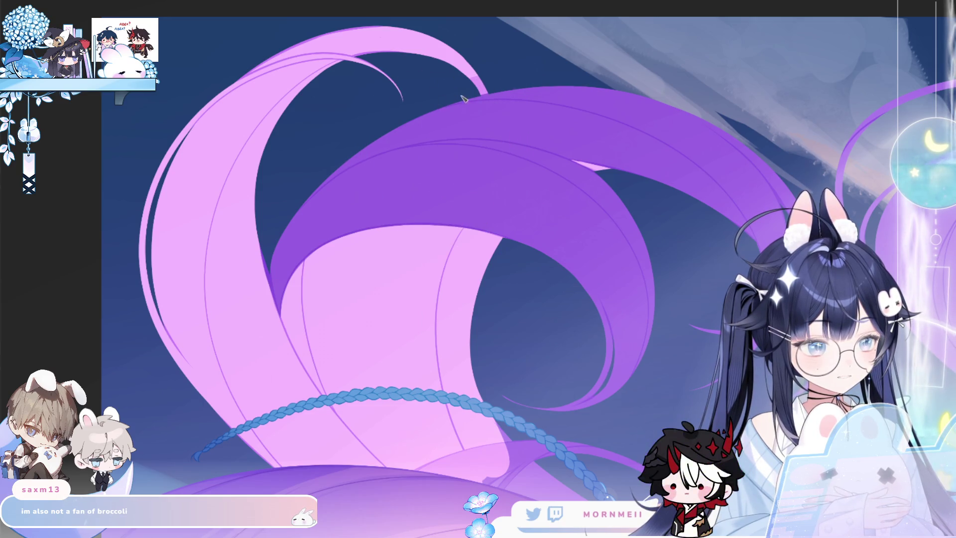
scroll(341, 291, "up", 5)
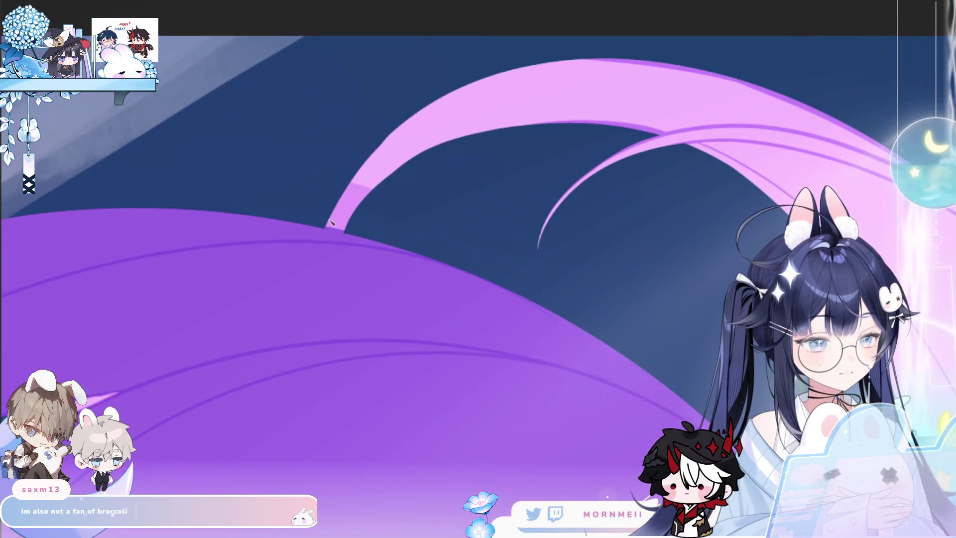
Step: Draw a thin curved pink strand line down the hair, redrawing it until the curve looks right
left_click_drag(321, 299, 350, 378)
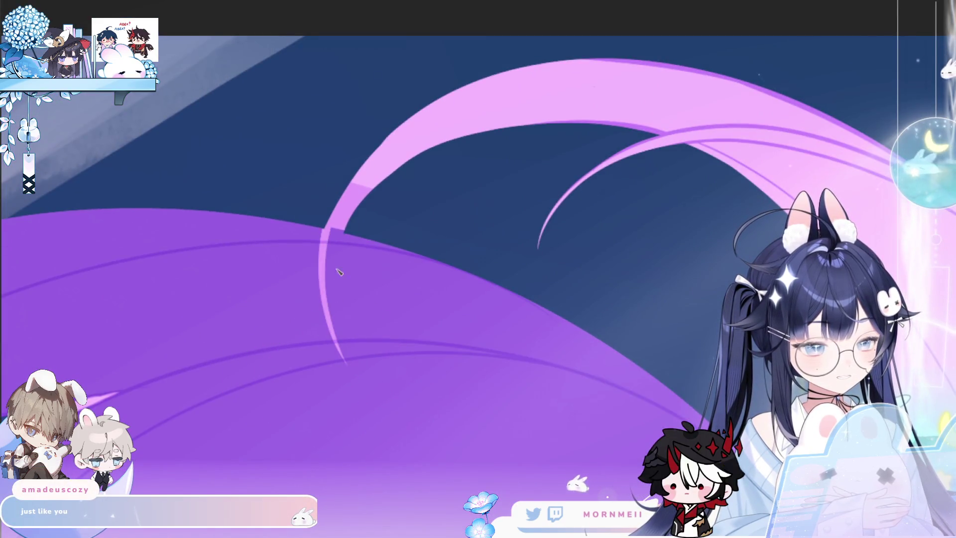
left_click_drag(343, 228, 346, 367)
key("ctrl+z")
left_click_drag(342, 228, 350, 372)
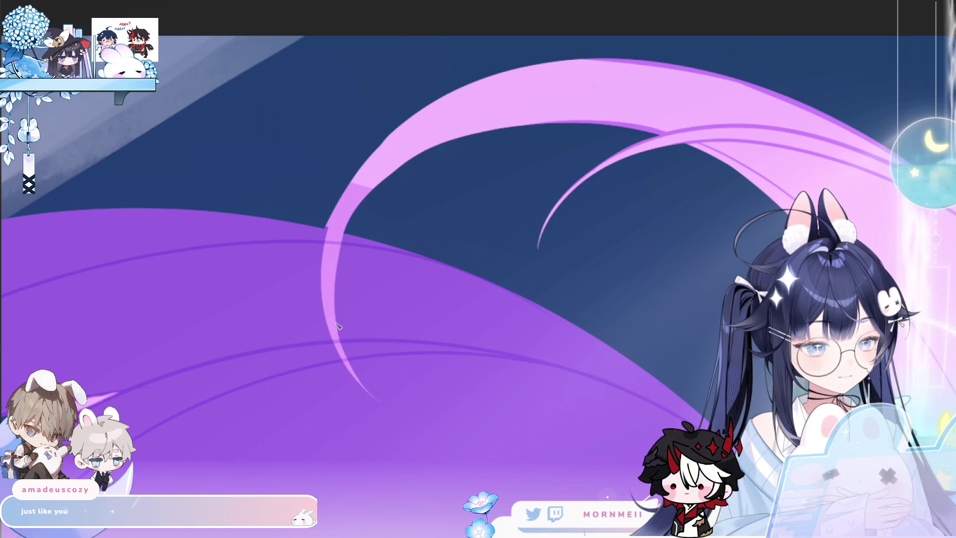
scroll(337, 326, "down", 3)
scroll(259, 382, "down", 2)
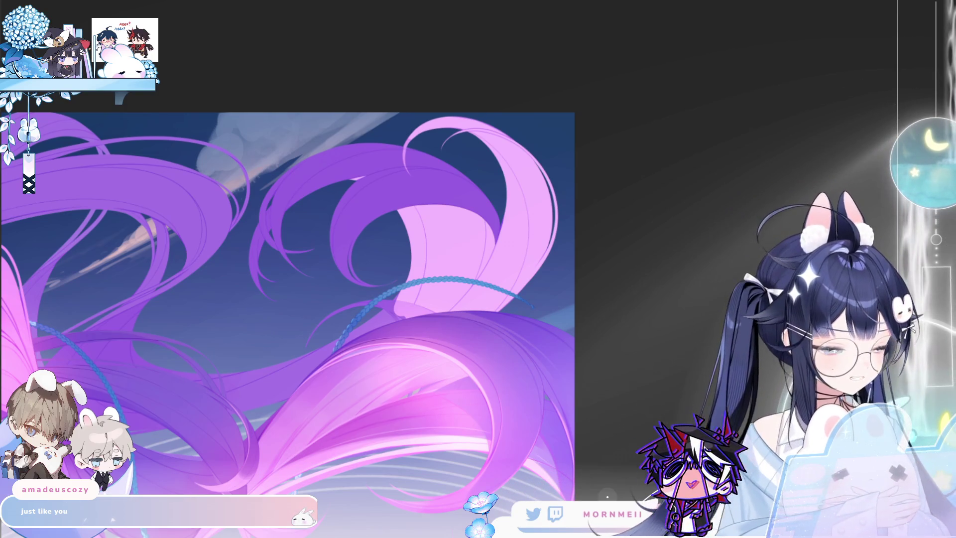
Step: Lighten the large purple hair areas to pink and erase the top of the thin strand line
key("ctrl+z")
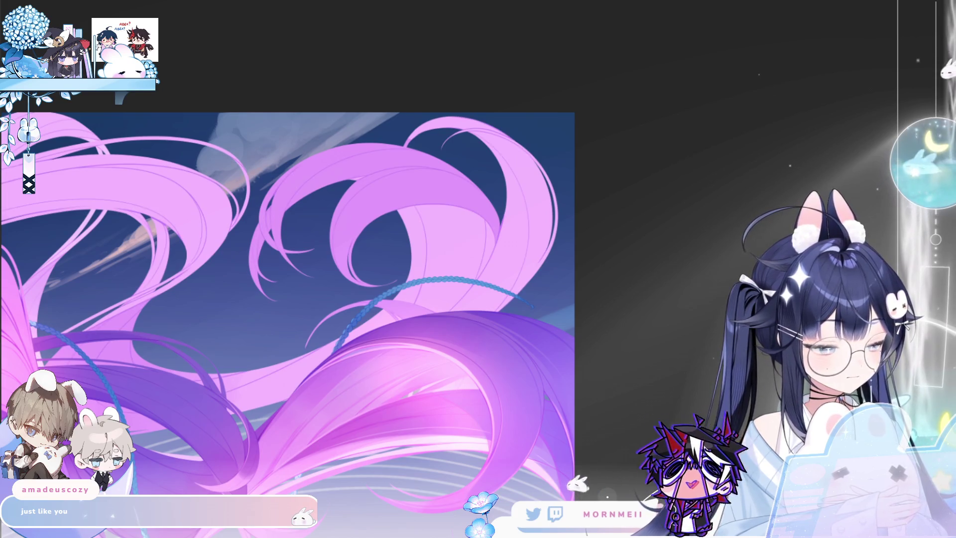
left_click(457, 100)
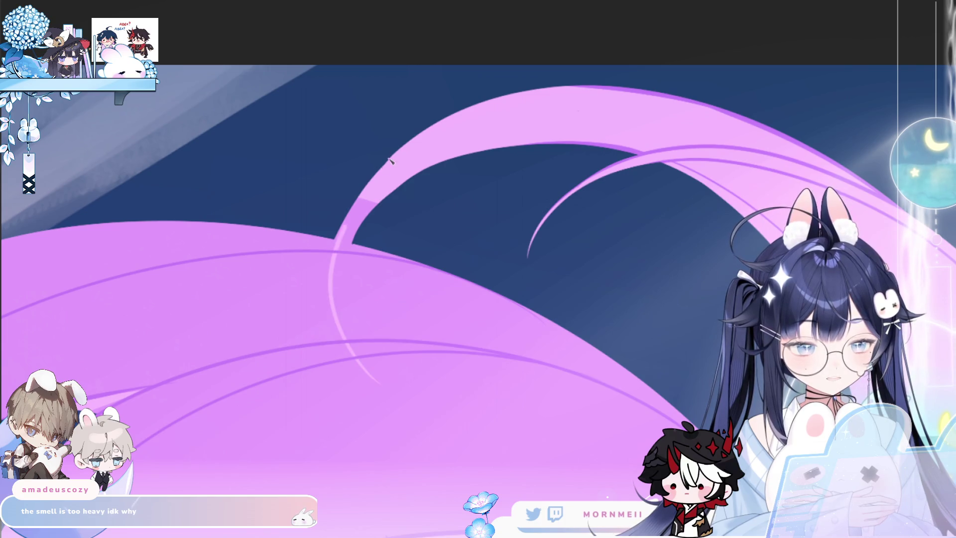
left_click_drag(346, 348, 333, 294)
key("ctrl+z")
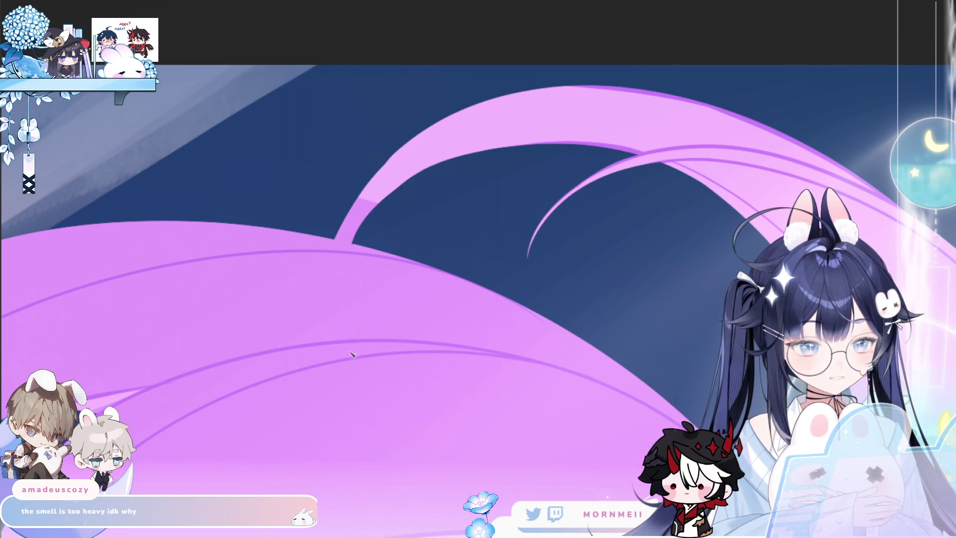
Step: Try several light highlight strokes along the pink hair edge, undoing each unsatisfying attempt
left_click_drag(345, 215, 378, 154)
key("ctrl+z")
key("ctrl+z")
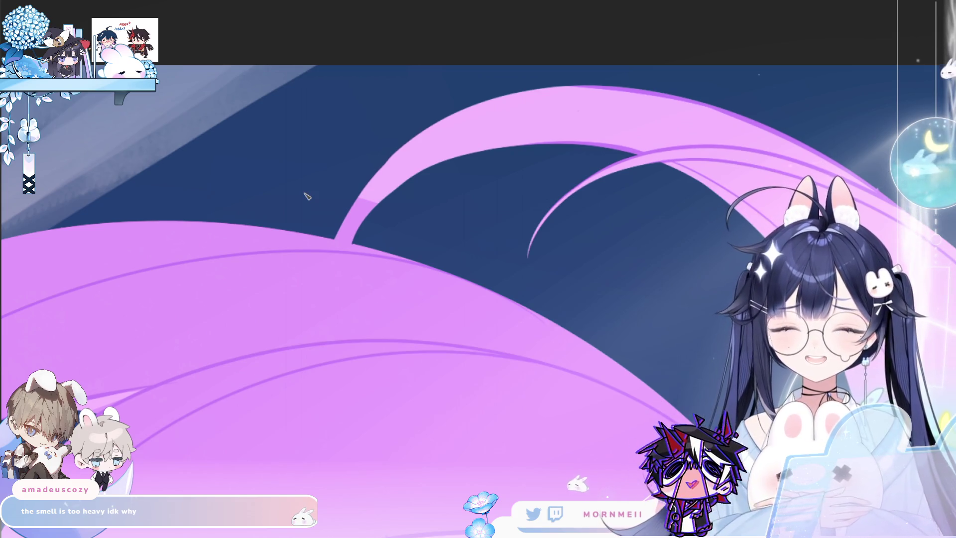
mouse_move(362, 197)
left_mouse_down()
mouse_move(333, 340)
mouse_move(349, 204)
left_mouse_up()
key("ctrl+z")
left_click_drag(381, 161, 329, 306)
key("ctrl+z")
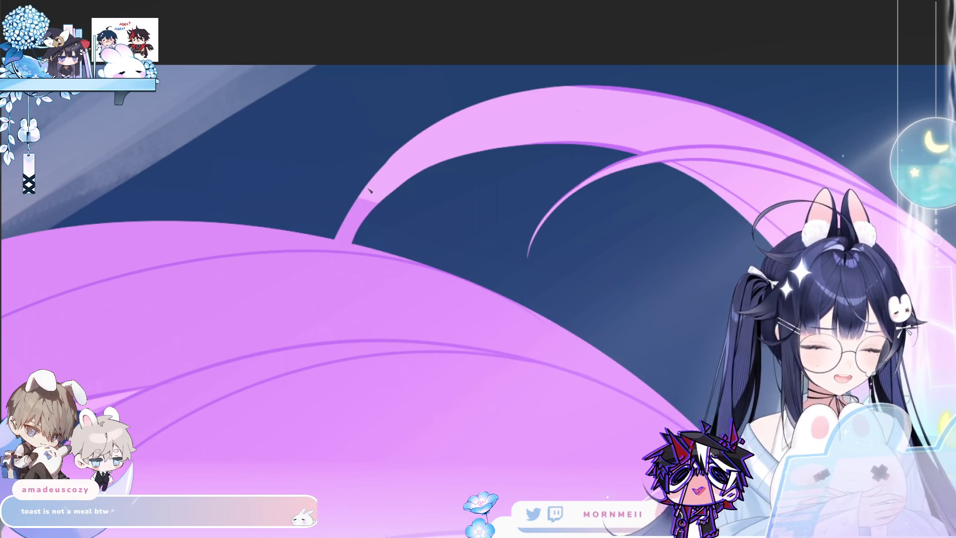
left_click_drag(366, 395, 403, 152)
key("ctrl+z")
Step: Settle the highlight down the long hair edge and brighten its middle stretch
left_click_drag(330, 251, 402, 147)
key("ctrl+z")
left_click_drag(407, 396, 367, 202)
key("ctrl+z")
left_click_drag(404, 146, 373, 385)
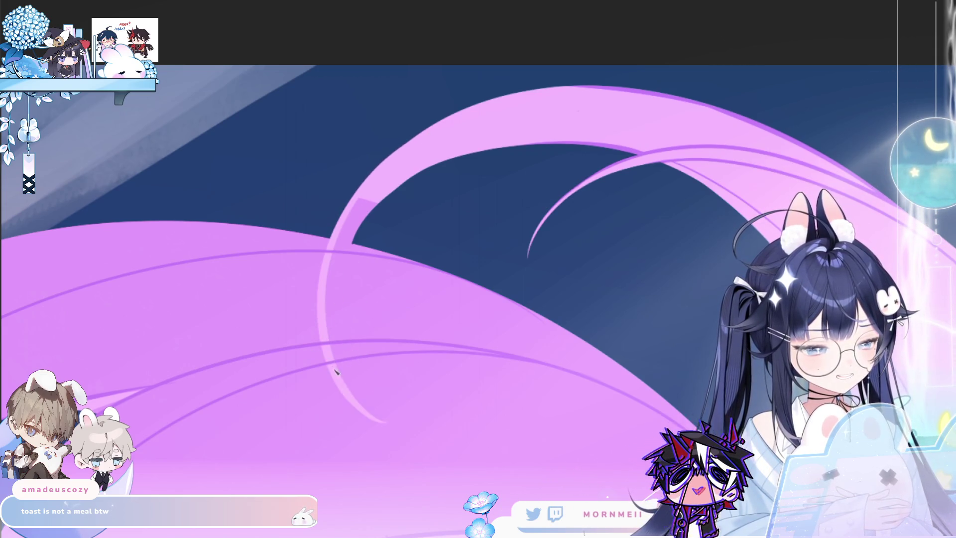
left_click_drag(331, 304, 389, 171)
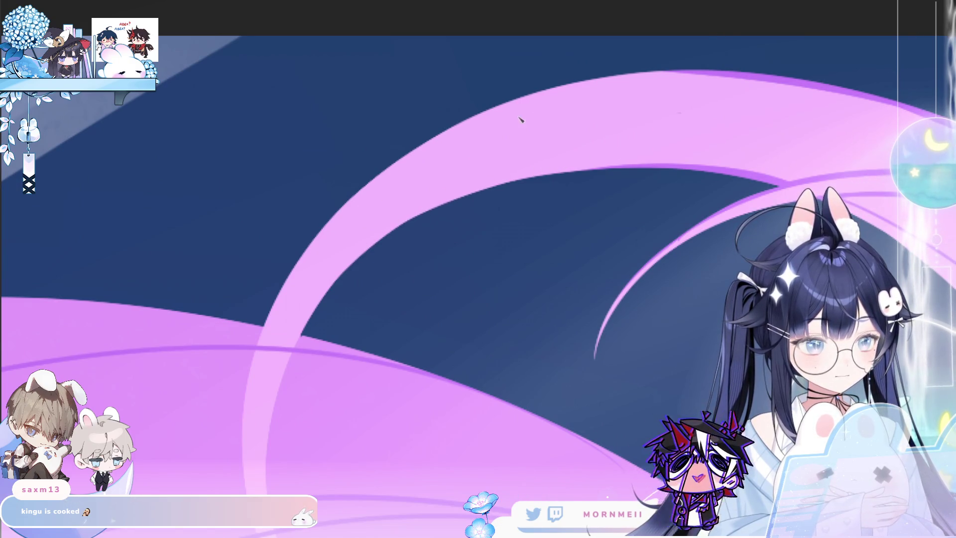
scroll(345, 242, "down", 3)
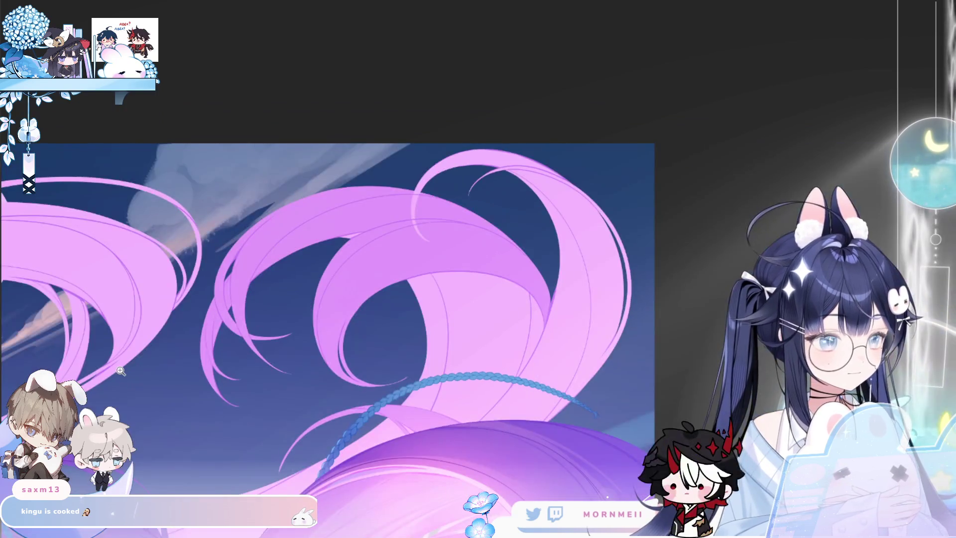
scroll(477, 94, "up", 3)
scroll(471, 149, "up", 2)
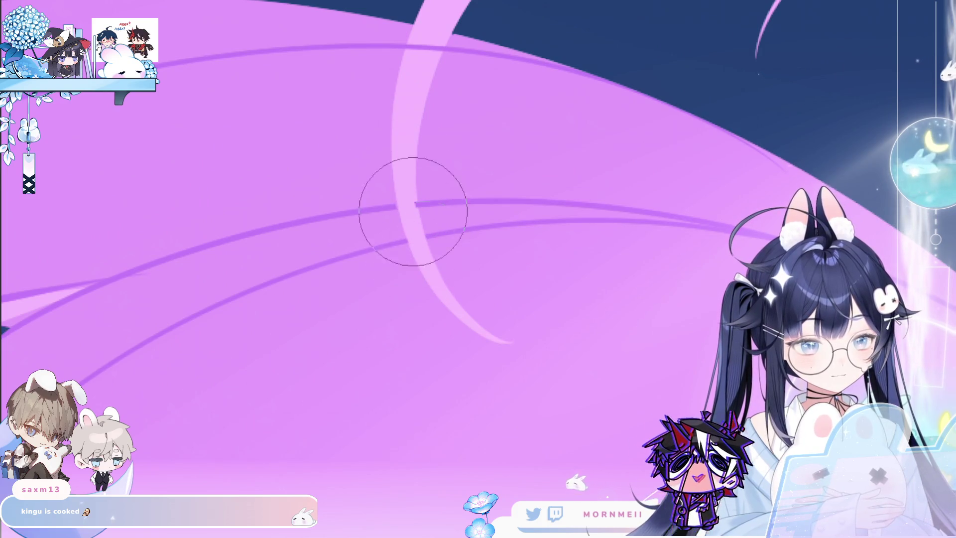
Step: Shrink the brush, inspect the pink hair up close and mirror the canvas horizontally
key("bracketleft")
key("bracketleft")
key("bracketleft")
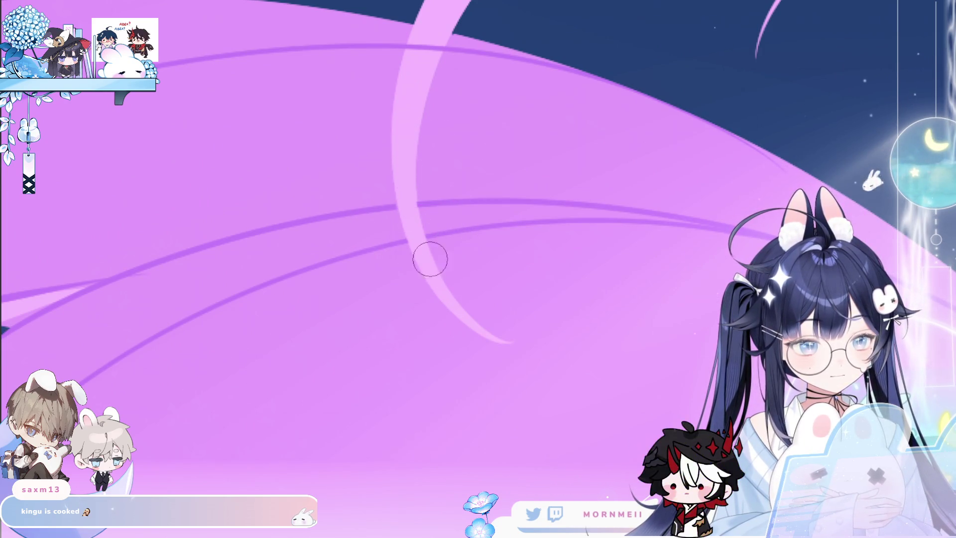
scroll(412, 165, "up", 2)
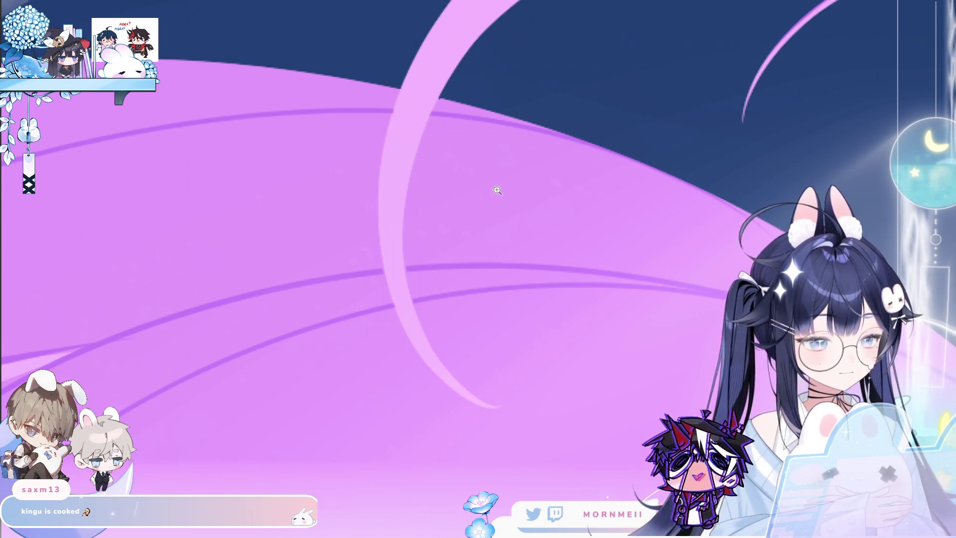
scroll(492, 192, "down", 2)
scroll(587, 219, "down", 2)
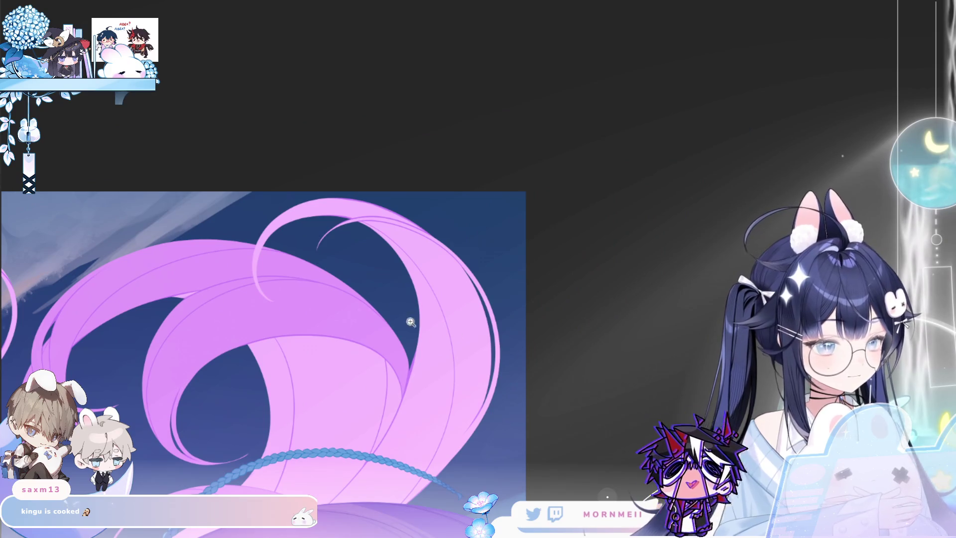
left_click_drag(321, 239, 482, 279)
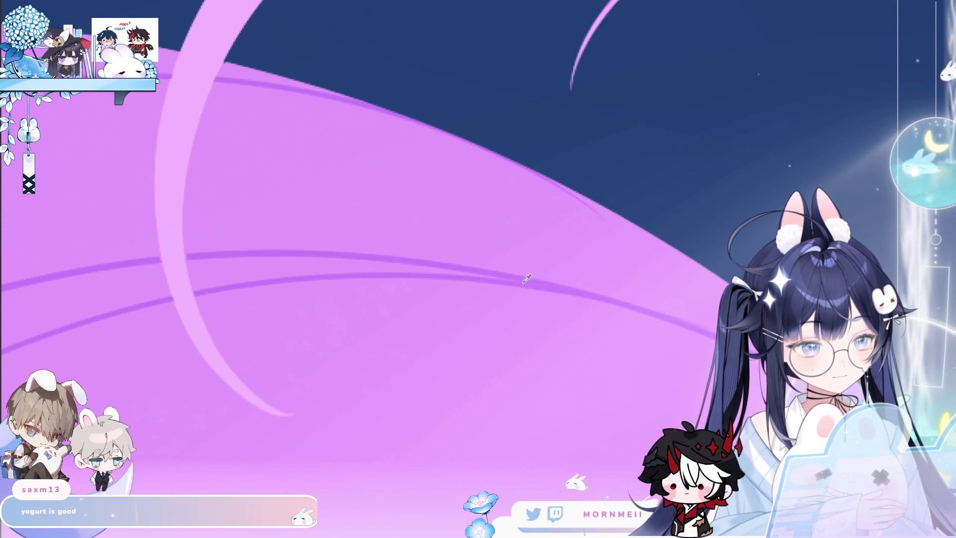
scroll(471, 224, "down", 3)
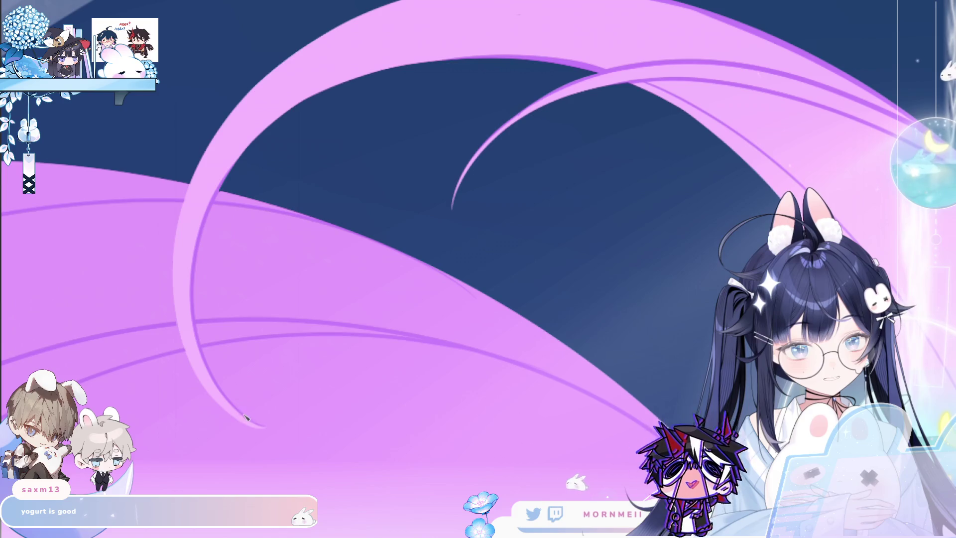
scroll(145, 357, "down", 1)
scroll(146, 357, "down", 1)
scroll(145, 358, "down", 1)
key("h")
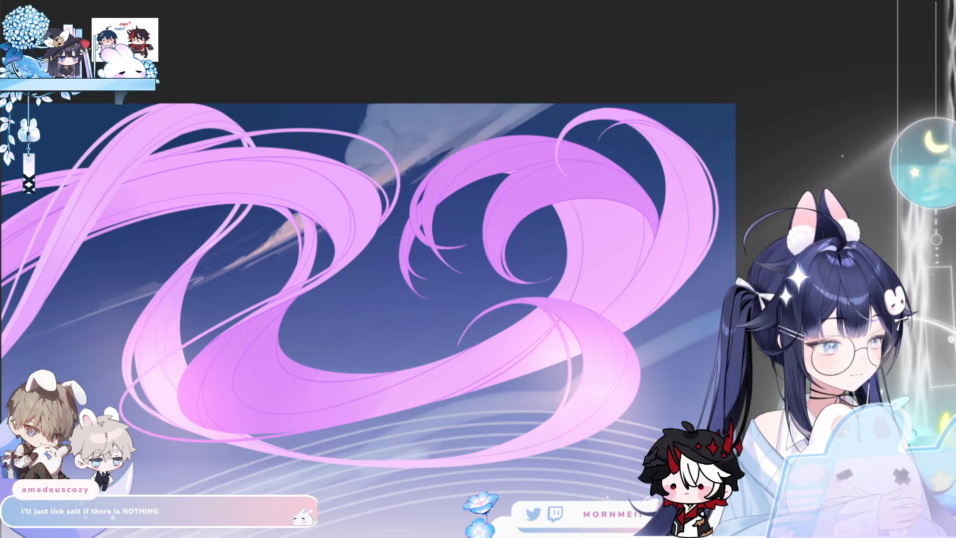
Step: Compare pink against purple hair, keep it purple and revert the lower-hair brightening and blob strokes
key("ctrl+z")
key("ctrl+y")
key("ctrl+z")
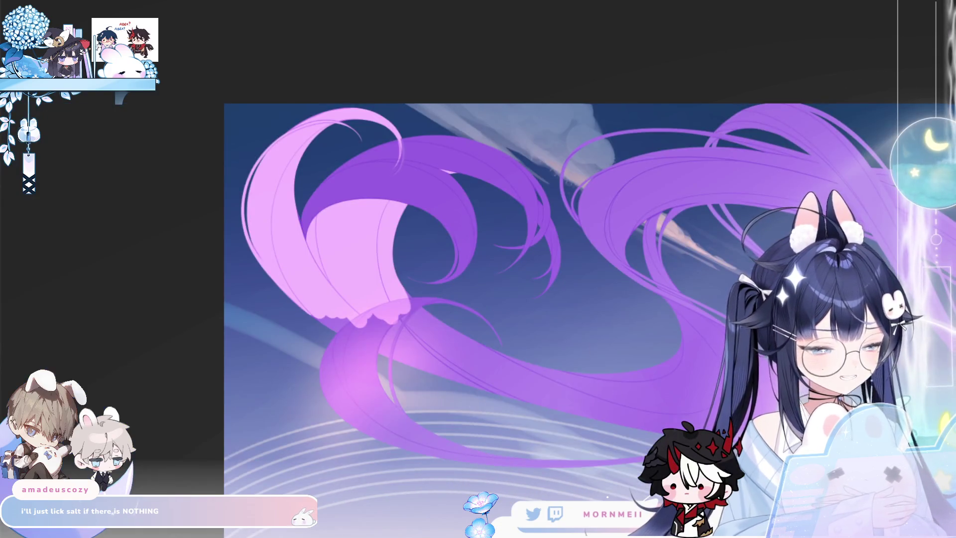
key("ctrl+y")
key("ctrl+z")
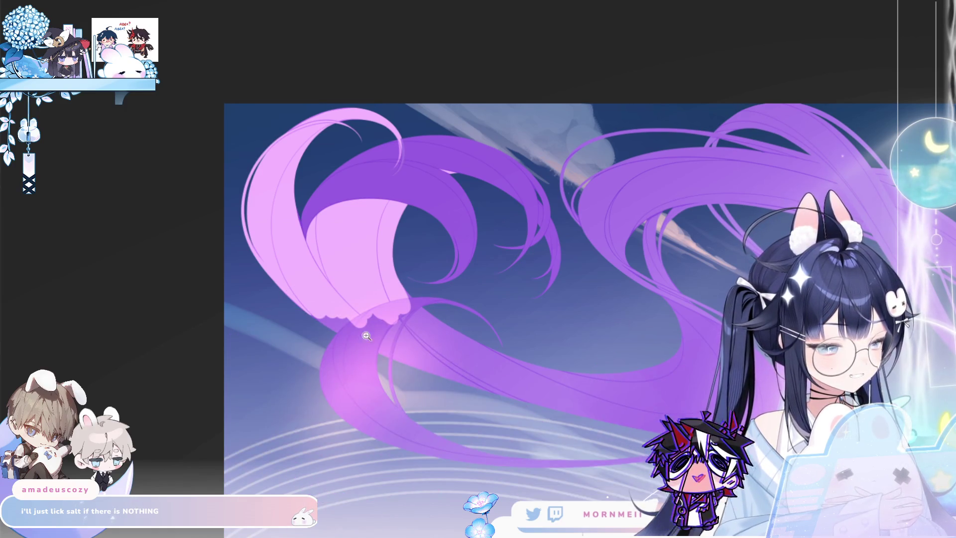
scroll(354, 294, "up", 3)
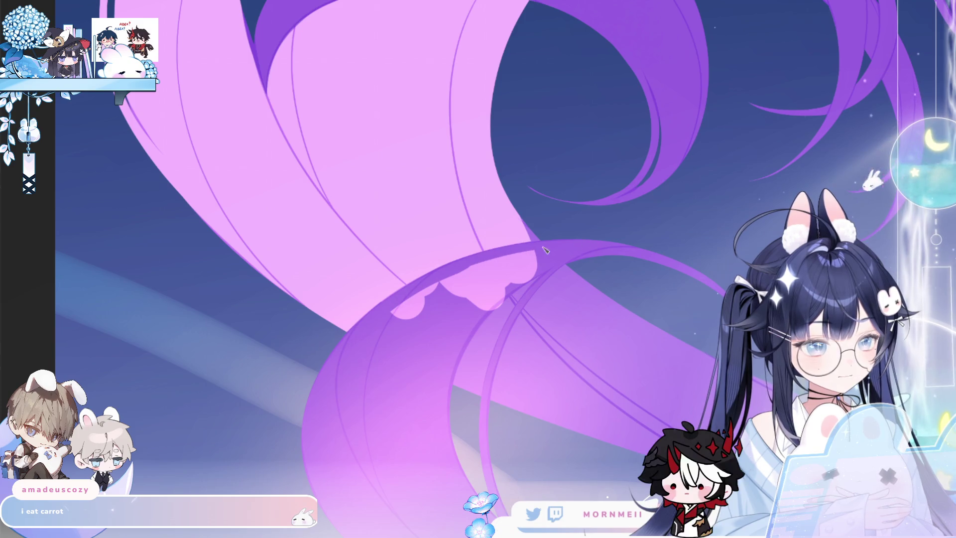
key("ctrl+z")
key("ctrl+z")
key("ctrl+z")
key("ctrl+z")
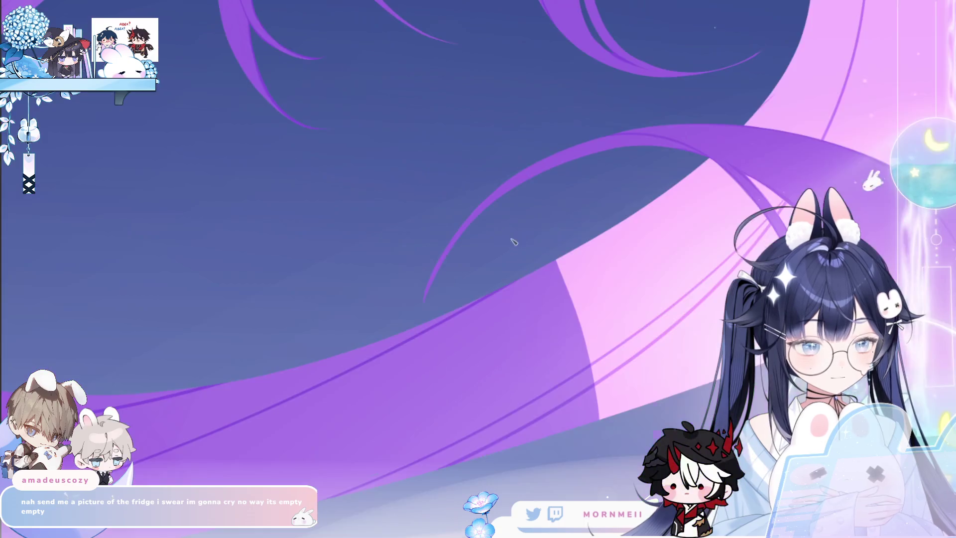
Step: Fit the whole artwork on screen to check the purple hair with pink highlights
left_click(634, 232)
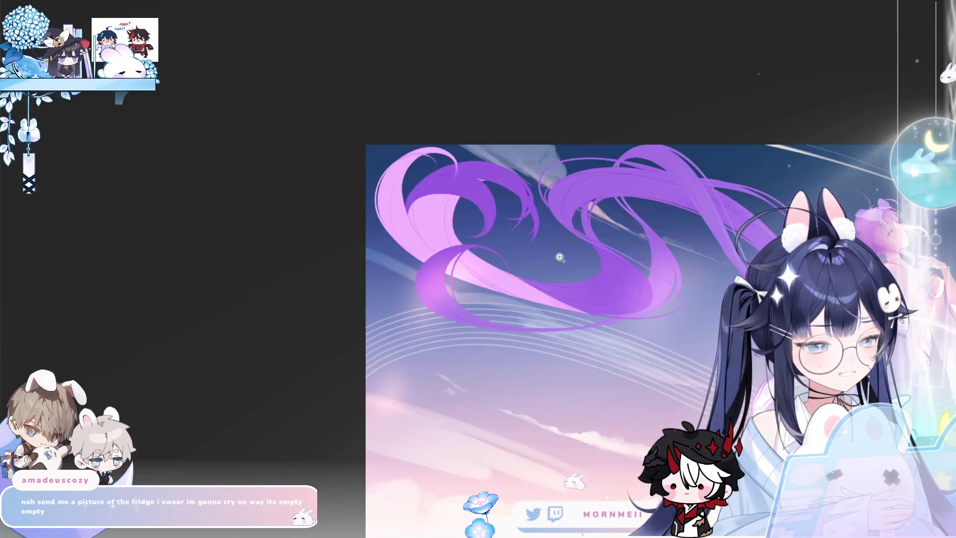
scroll(537, 272, "up", 5)
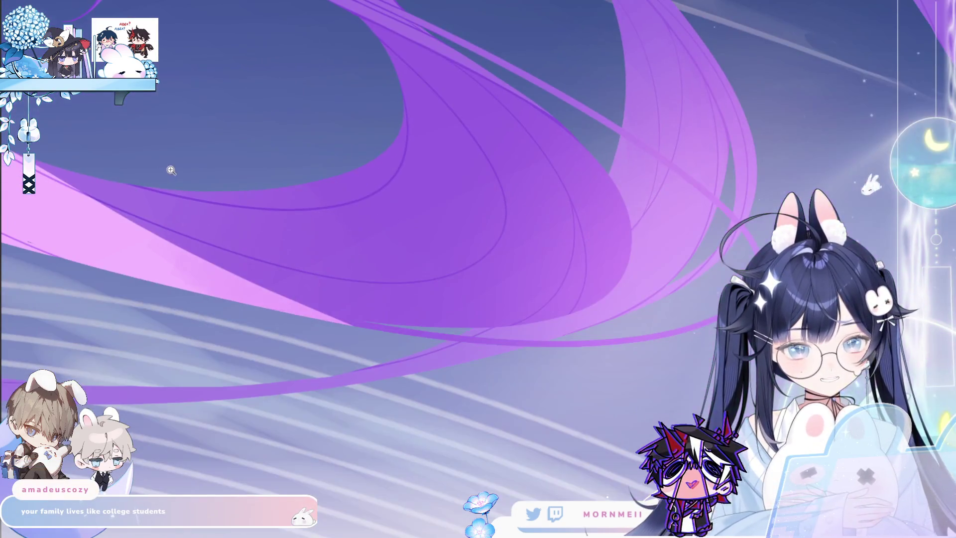
scroll(168, 171, "up", 2)
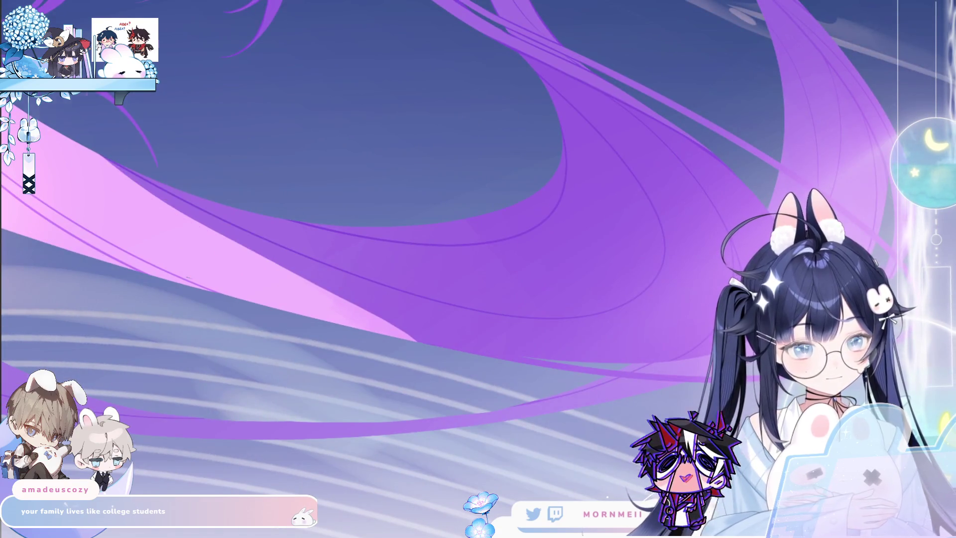
scroll(587, 239, "up", 2)
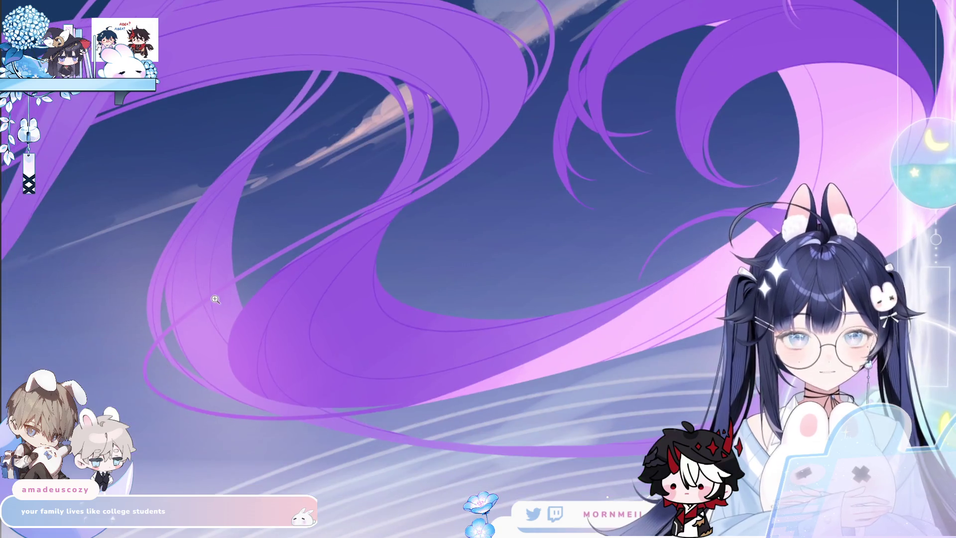
left_click(262, 249)
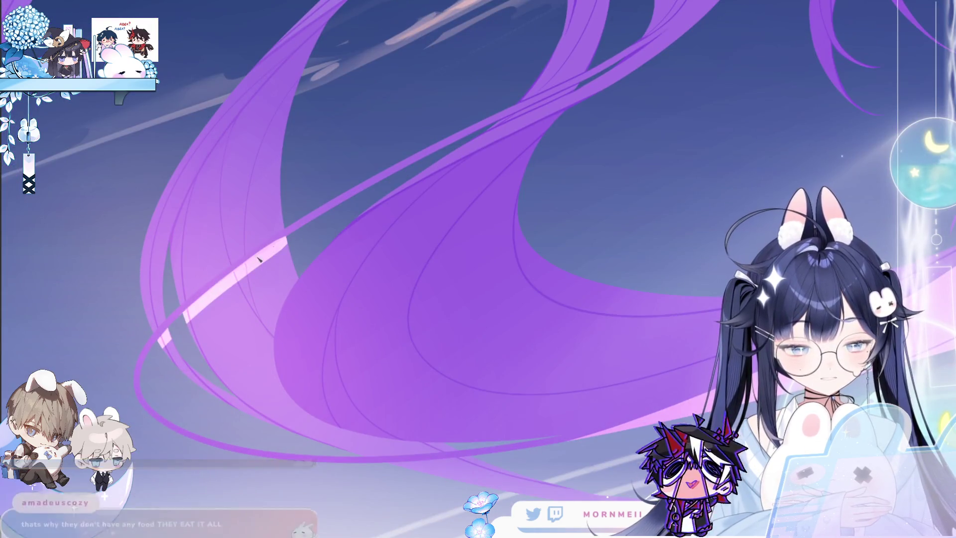